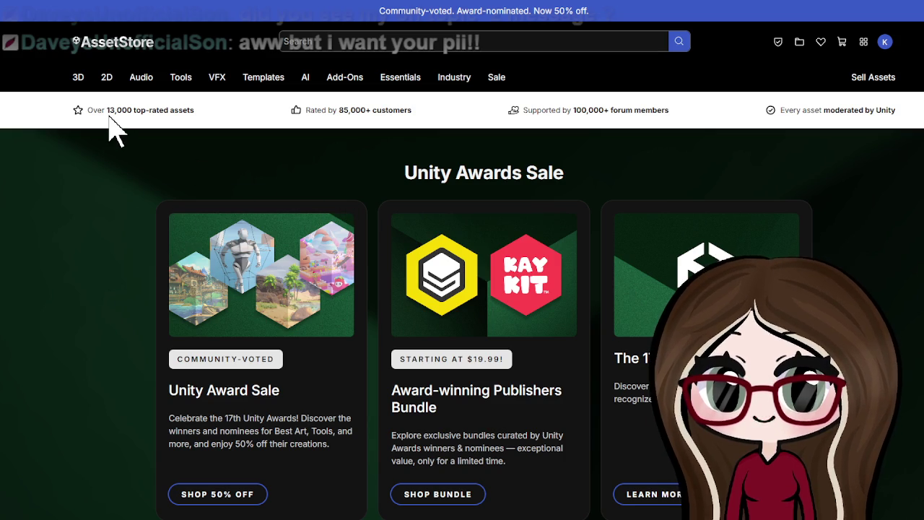
# Search the Asset Store for 'buttons'.
pyautogui.moveTo(107, 89)
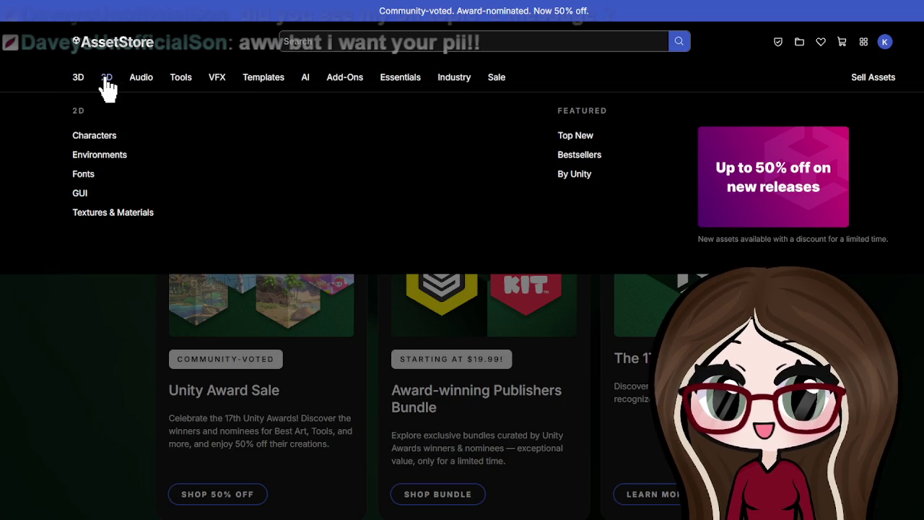
pyautogui.moveTo(79, 89)
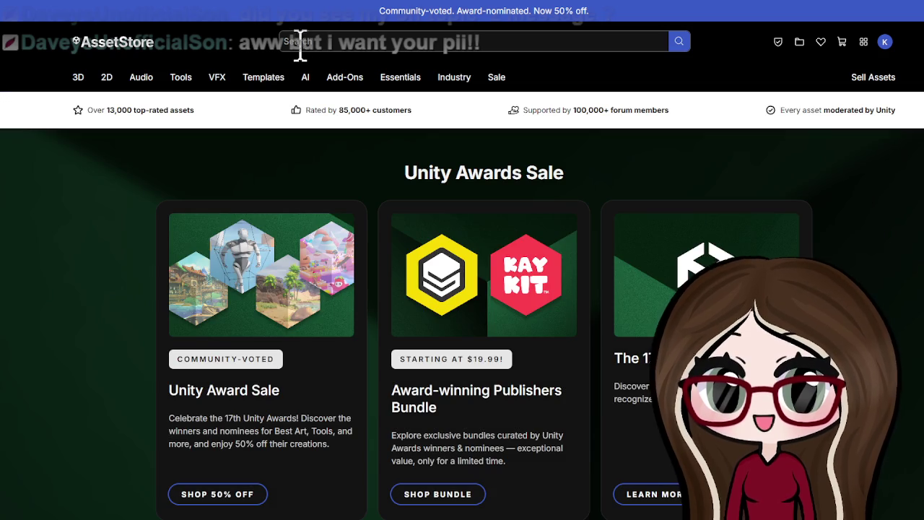
pyautogui.click(300, 43)
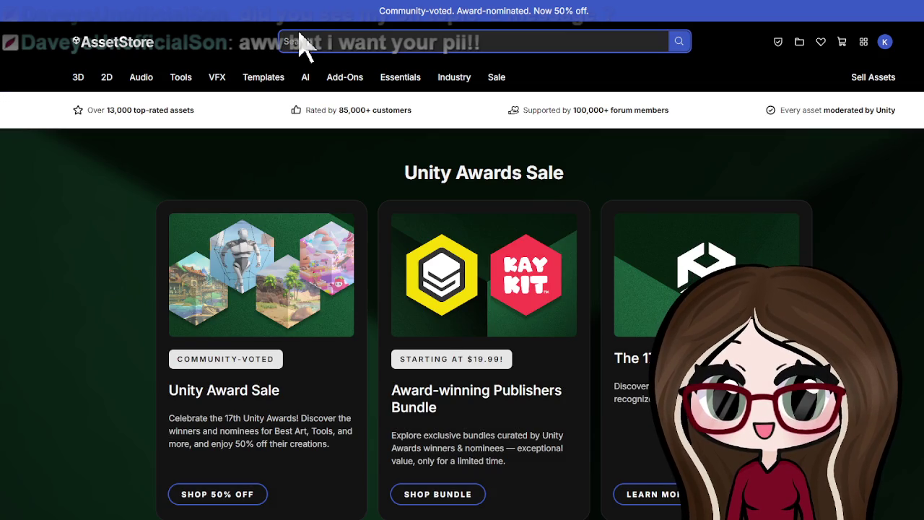
pyautogui.write('buttons')
pyautogui.press('Return')
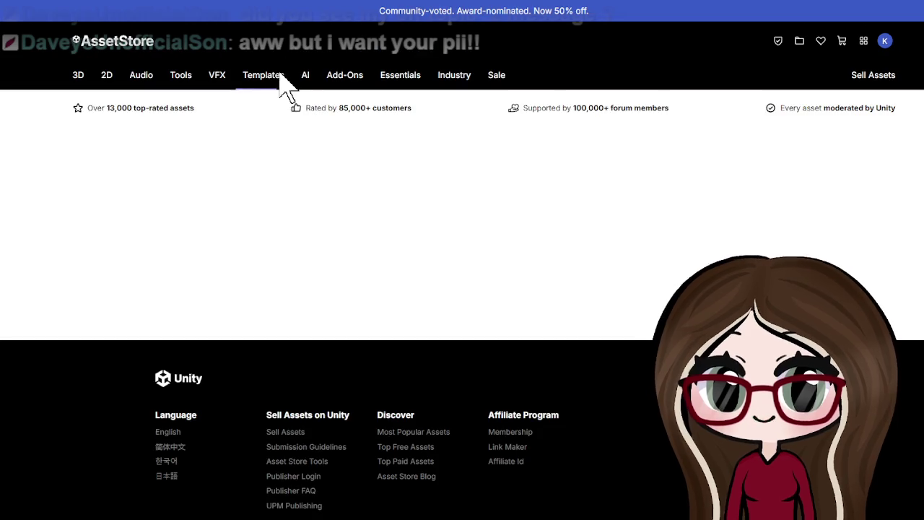
# Filter the 'buttons' results by Price to free assets only, leaving 543 results.
pyautogui.moveTo(282, 81)
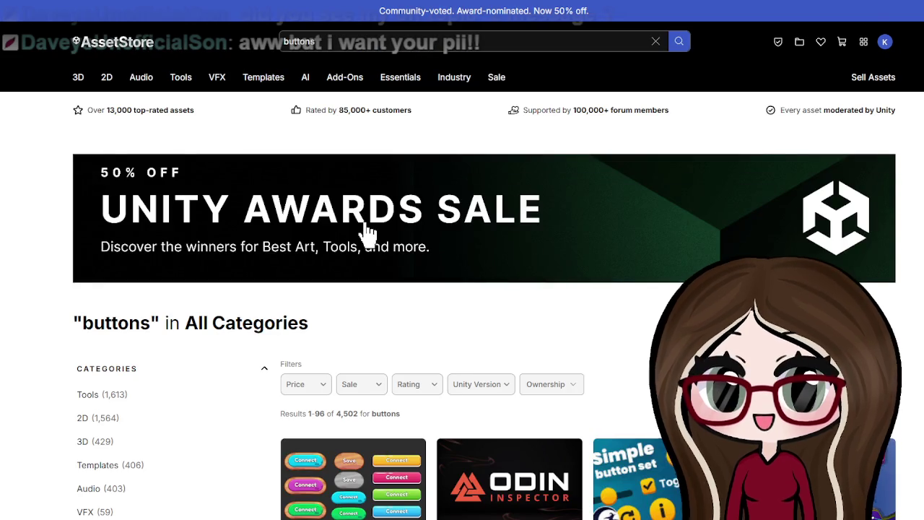
pyautogui.scroll(-2, 375, 232)
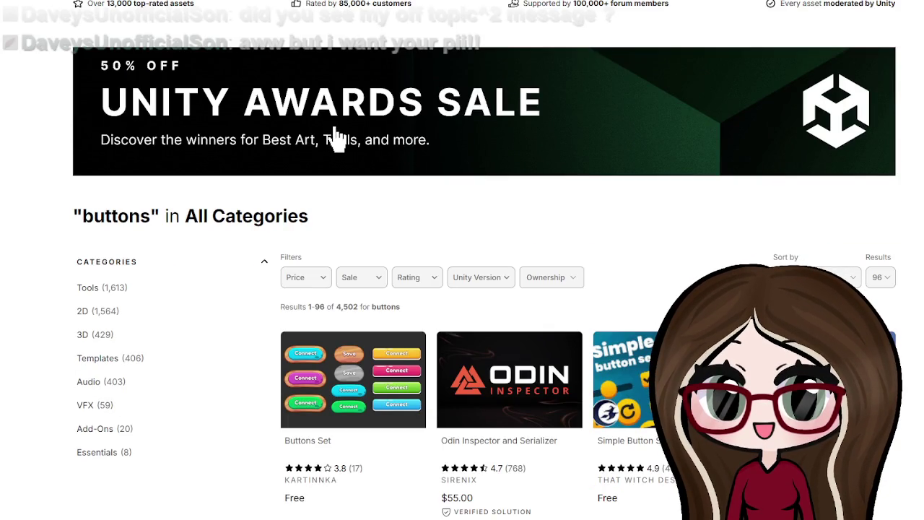
pyautogui.click(316, 279)
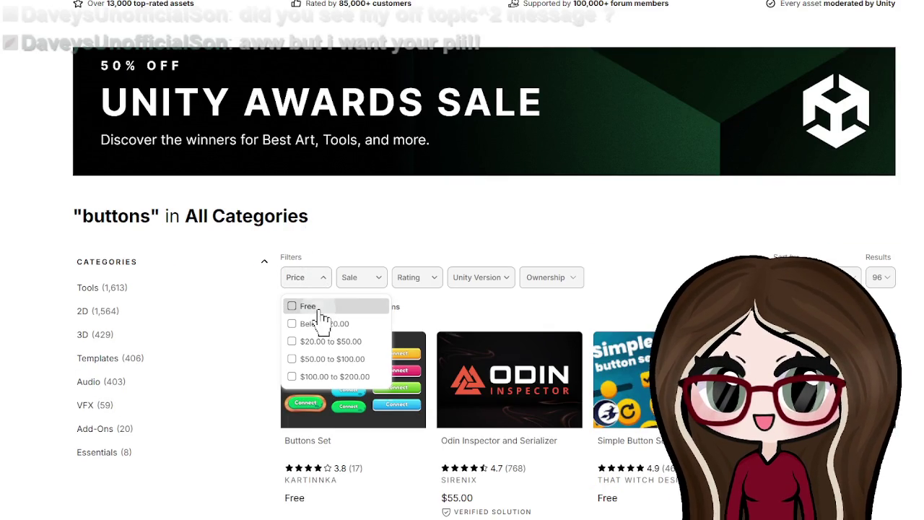
pyautogui.click(303, 306)
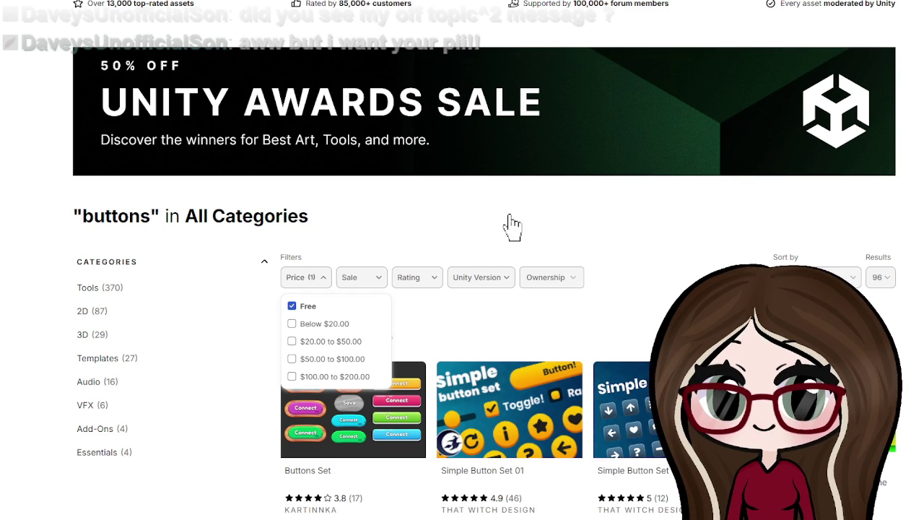
pyautogui.click(510, 226)
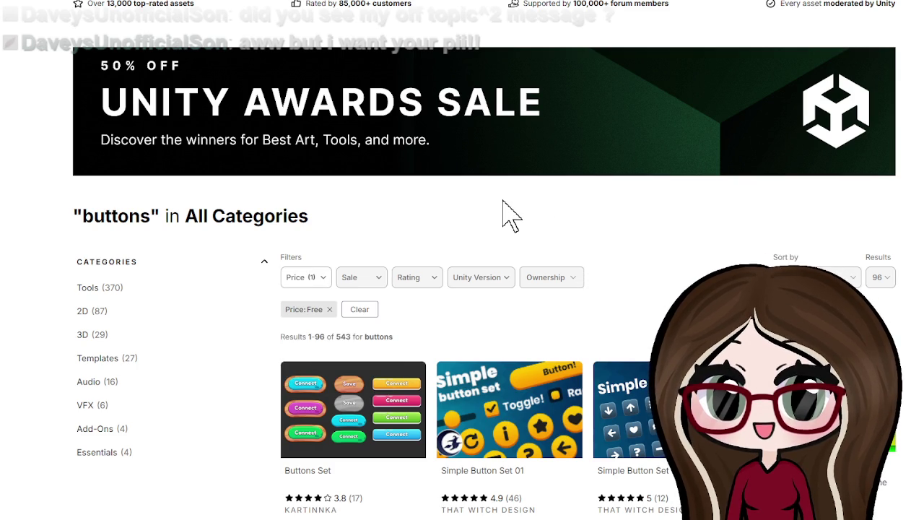
# Scroll through the free button results, past packs like Buttons Set and UI button pack 2.
pyautogui.scroll(-2, 510, 215)
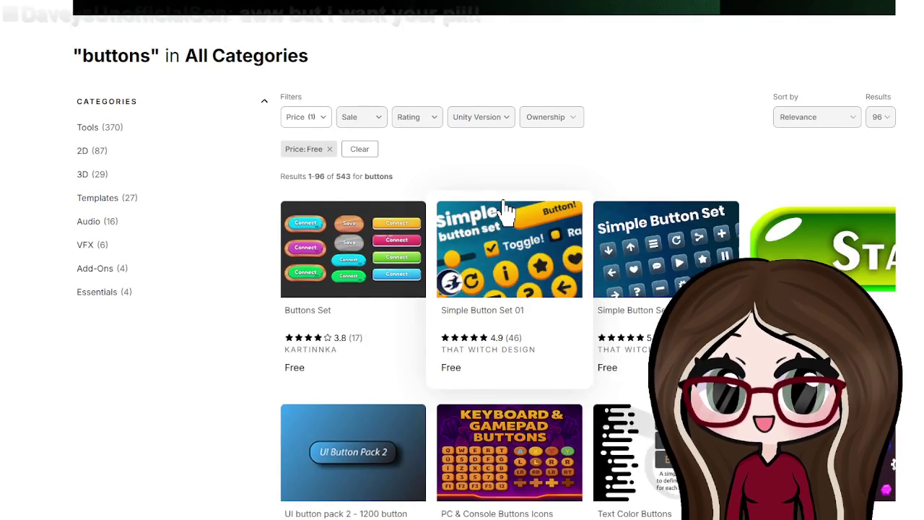
pyautogui.scroll(-2, 506, 209)
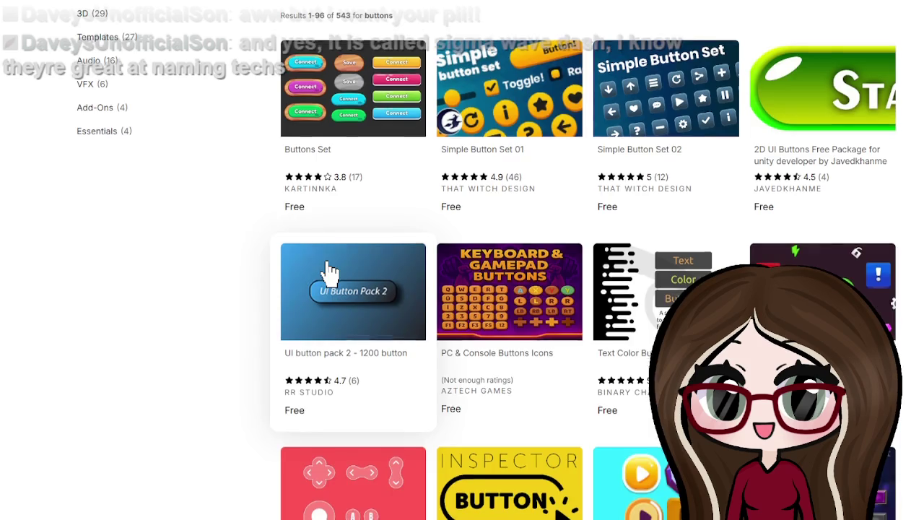
pyautogui.scroll(-3, 328, 271)
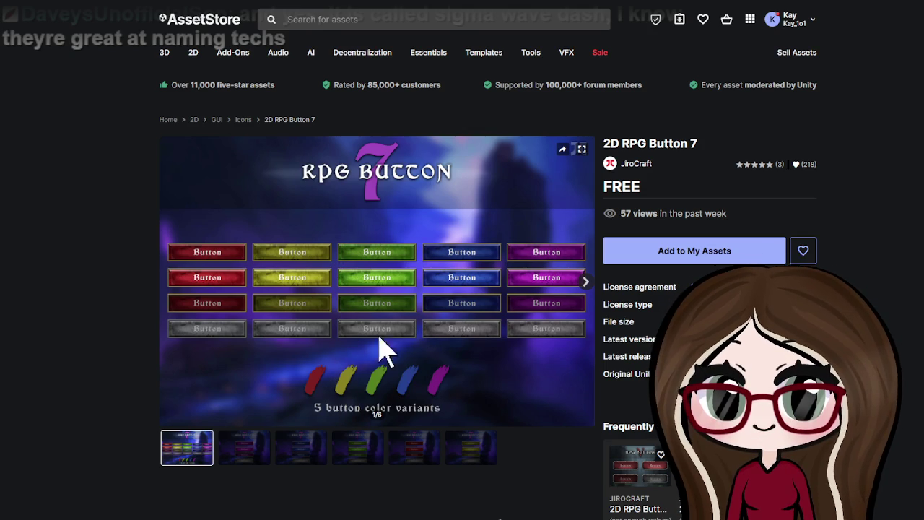
# Browse the 2D RPG Button 7 gallery through to the fifth preview, the red button variants.
pyautogui.click(243, 455)
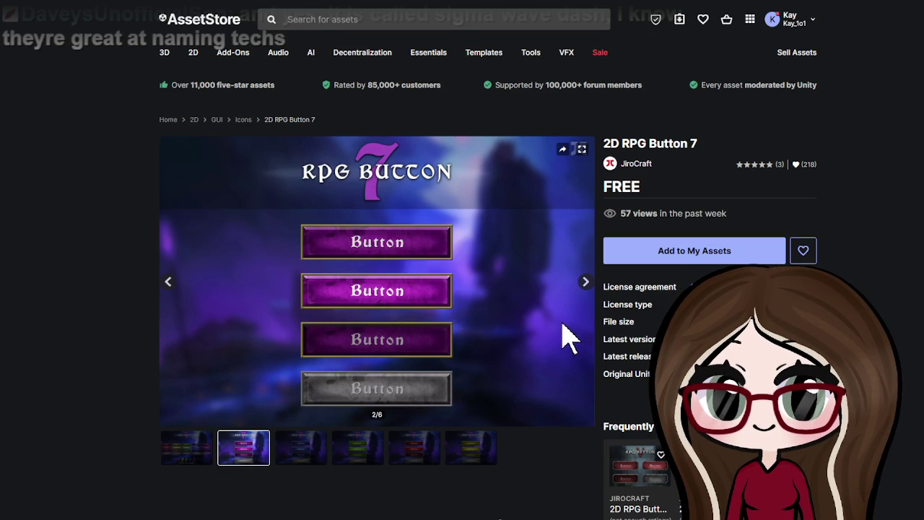
pyautogui.click(587, 283)
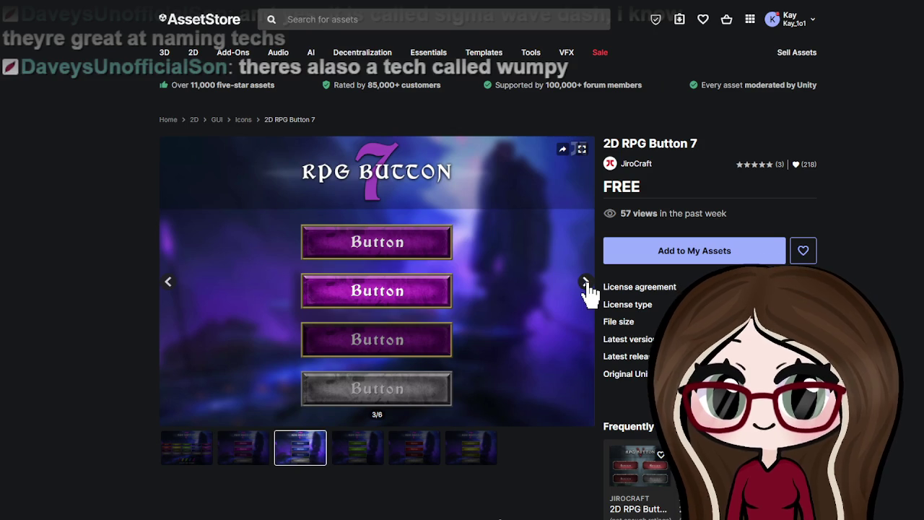
pyautogui.click(586, 283)
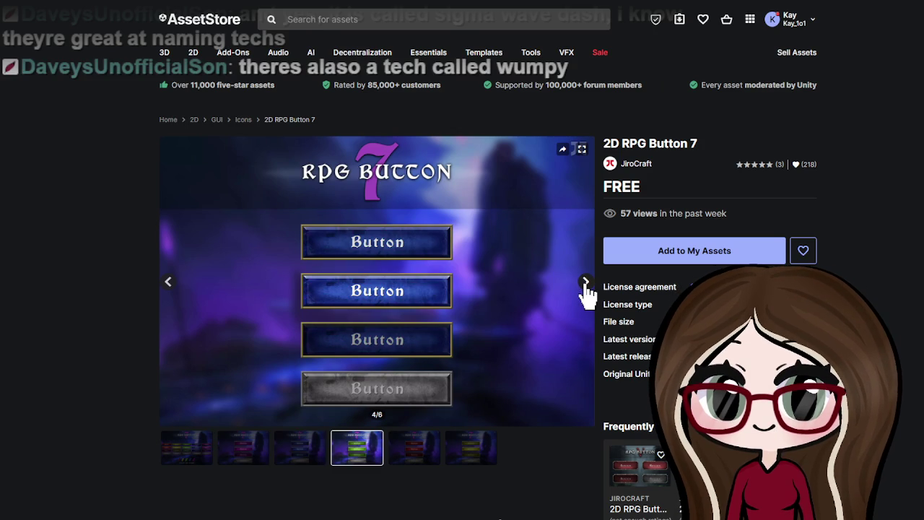
pyautogui.click(586, 284)
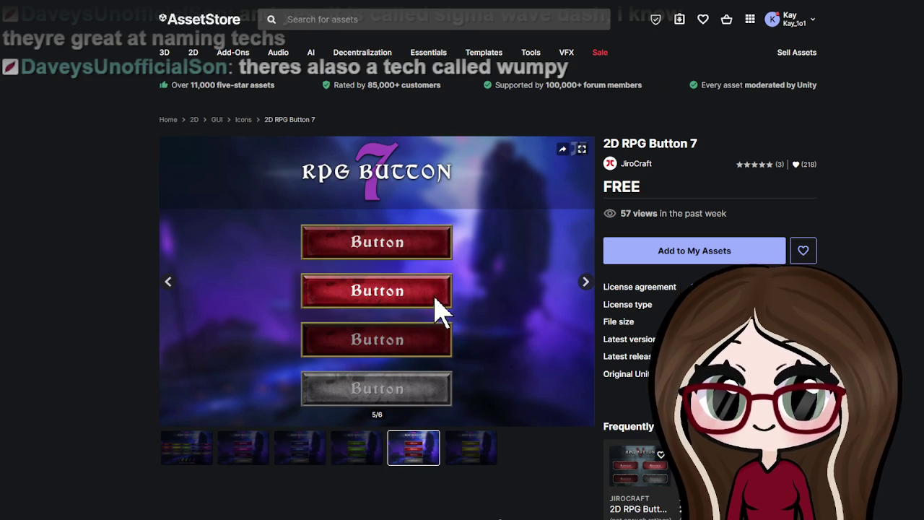
# Scroll through the 2D RPG Button 7 description and back to the top.
pyautogui.scroll(-5, 442, 311)
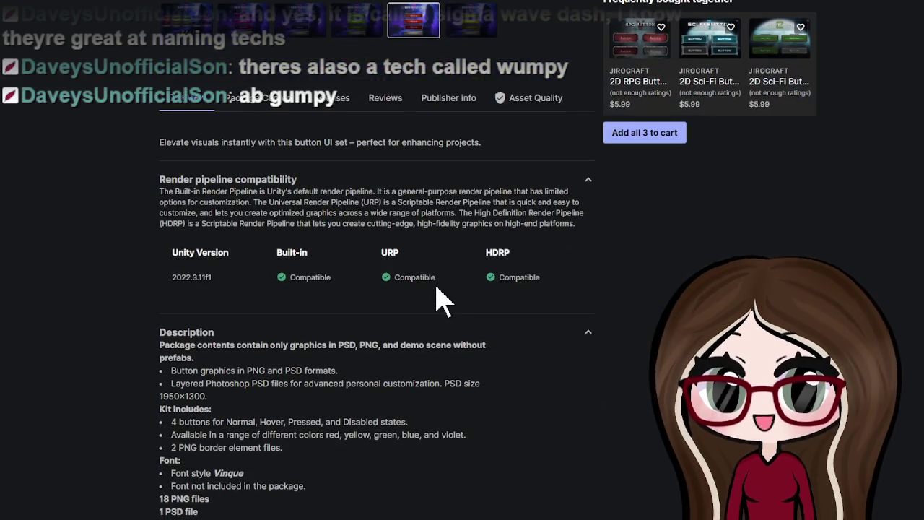
pyautogui.scroll(-5, 442, 301)
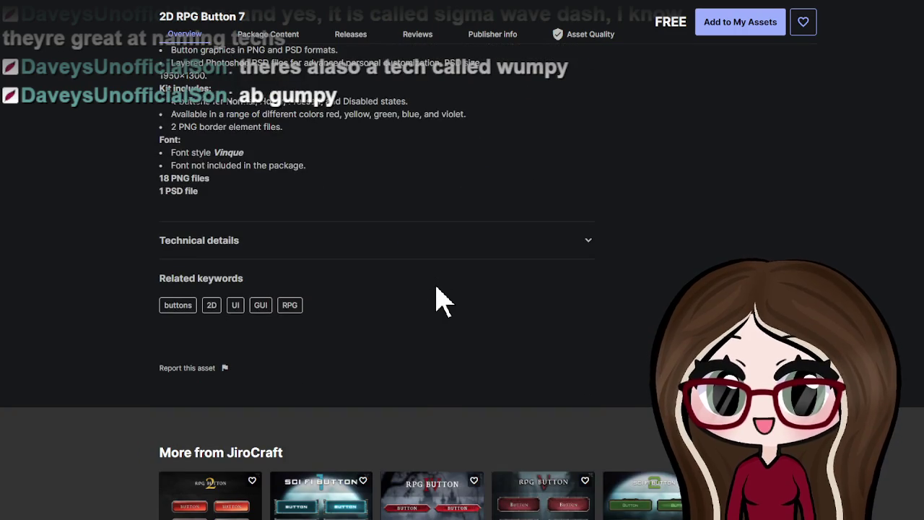
pyautogui.scroll(-1, 442, 301)
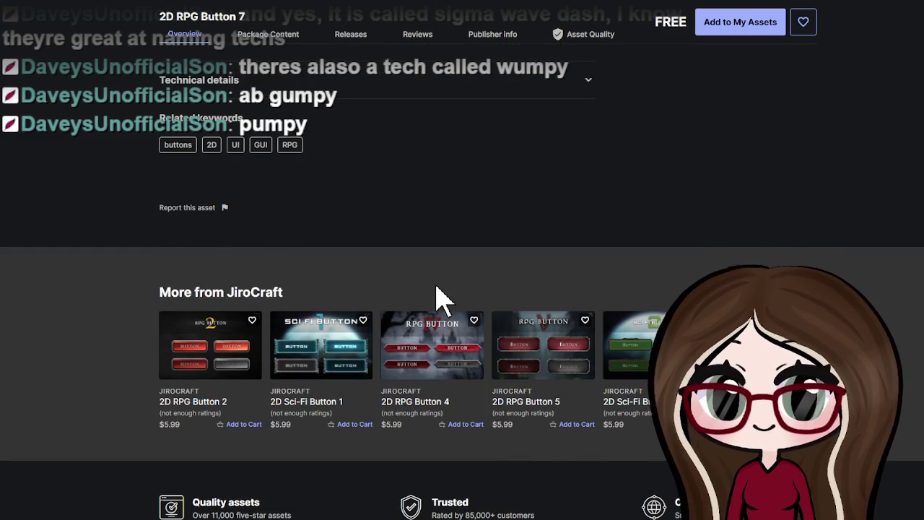
pyautogui.scroll(3, 442, 296)
pyautogui.scroll(-4, 438, 296)
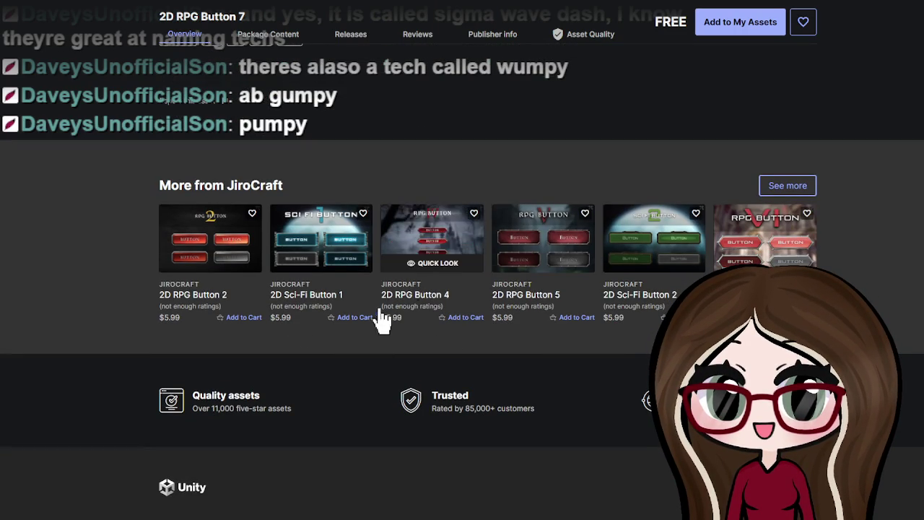
pyautogui.scroll(15, 765, 238)
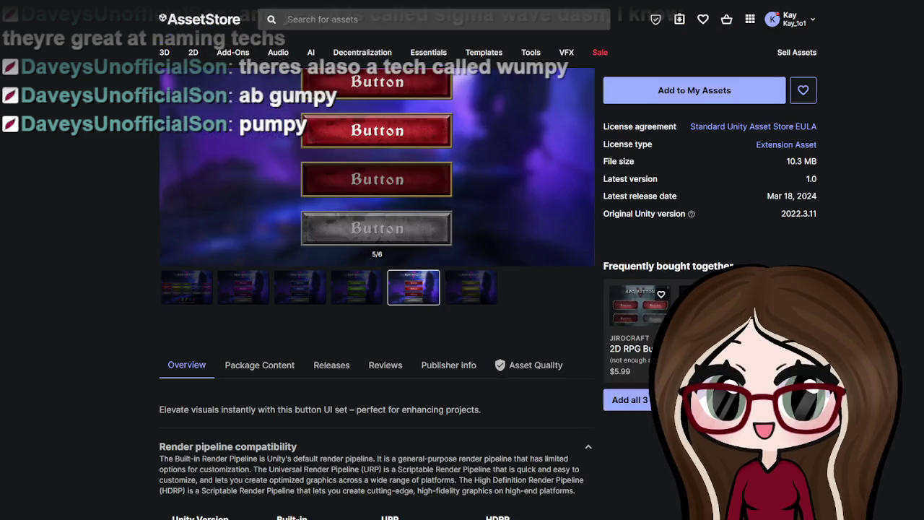
pyautogui.scroll(2, 489, 288)
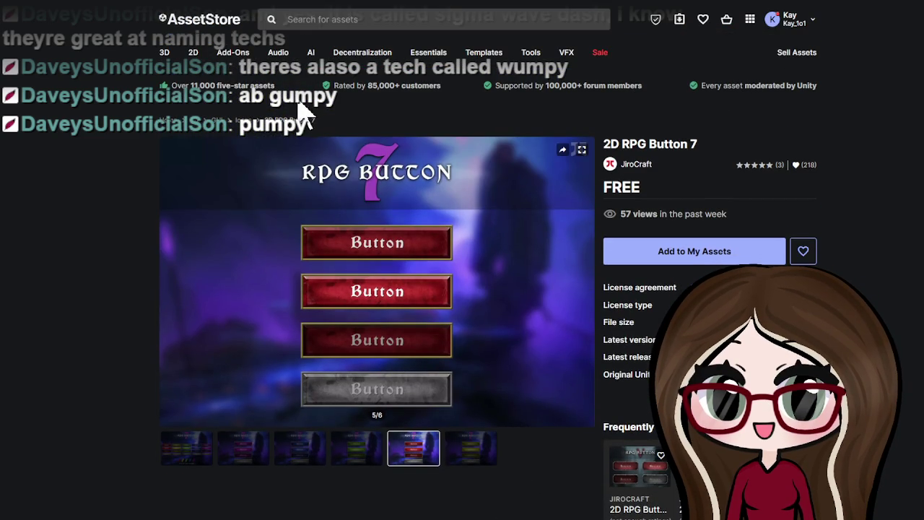
# Add 2D RPG Button 7 to My Assets, accepting the Terms of Service, then exit fullscreen.
pyautogui.click(672, 253)
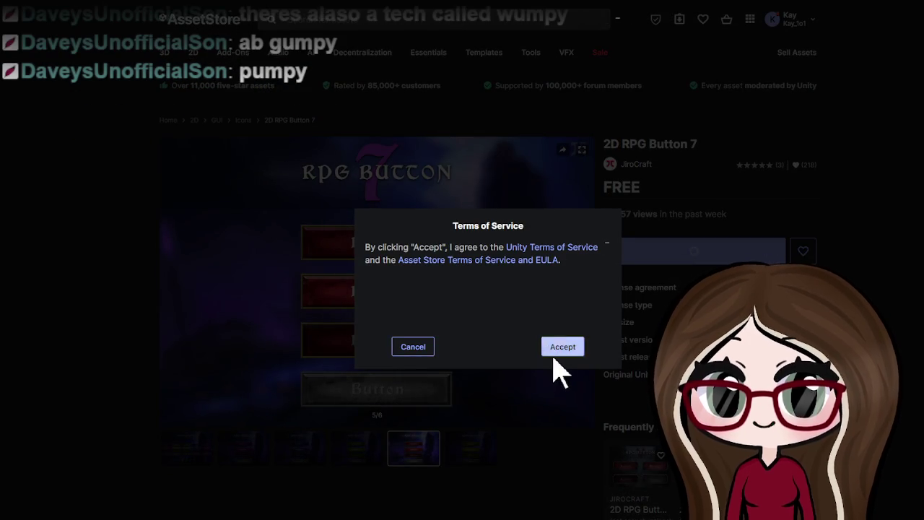
pyautogui.click(563, 348)
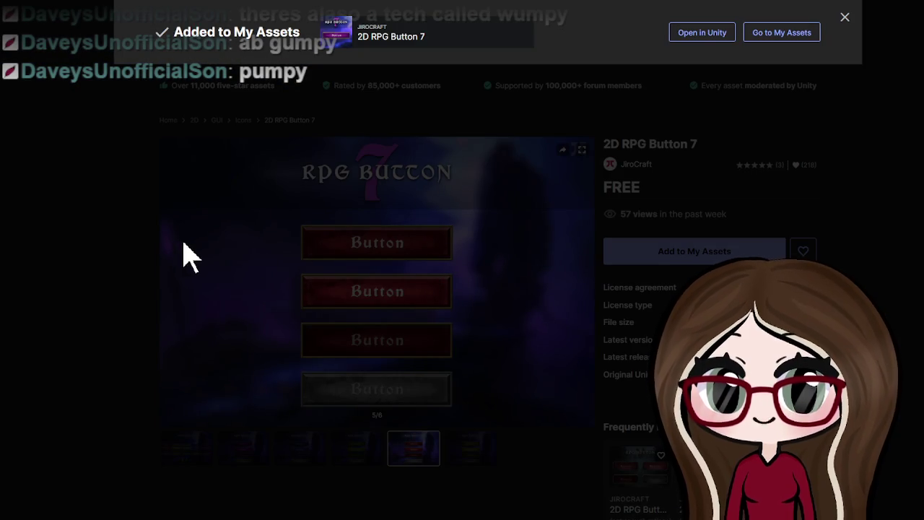
pyautogui.click(148, 270)
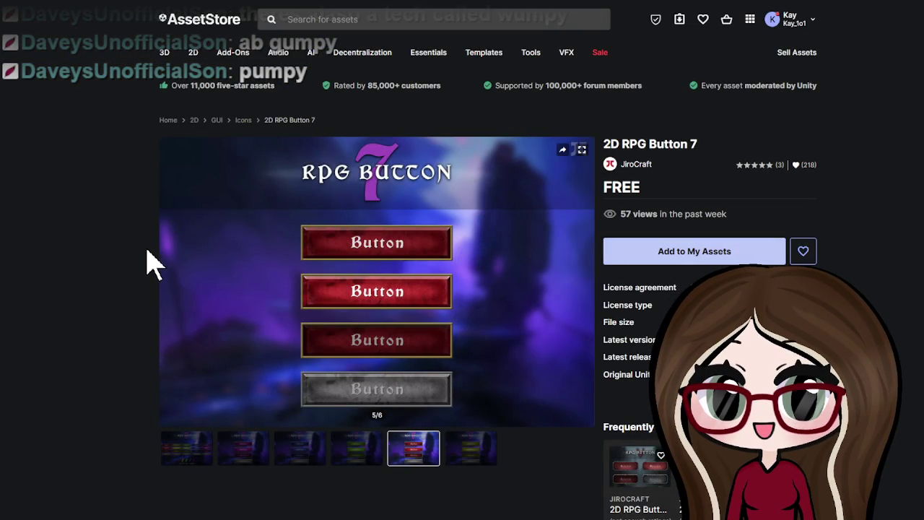
pyautogui.press('F11')
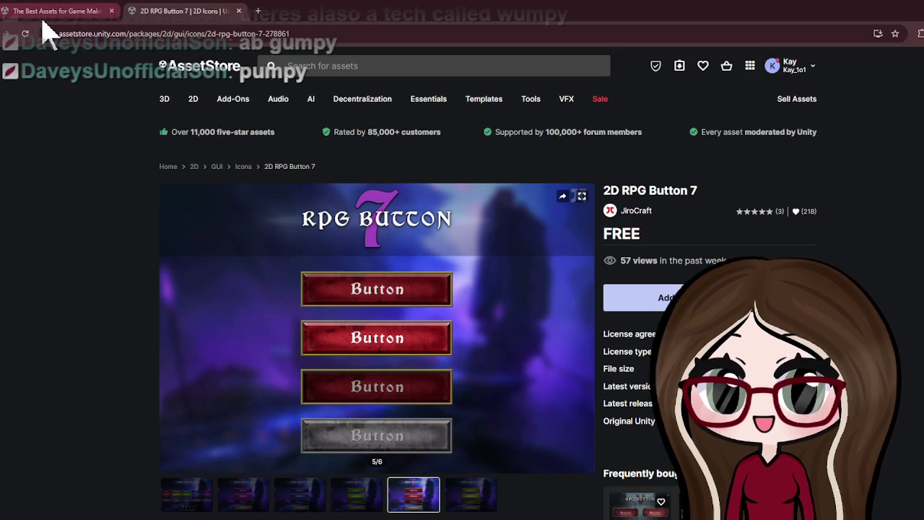
# Close the 2D RPG Button 7 tab, return to fullscreen, and scroll further through the free results.
pyautogui.click(239, 11)
pyautogui.press('F11')
pyautogui.scroll(-3, 419, 181)
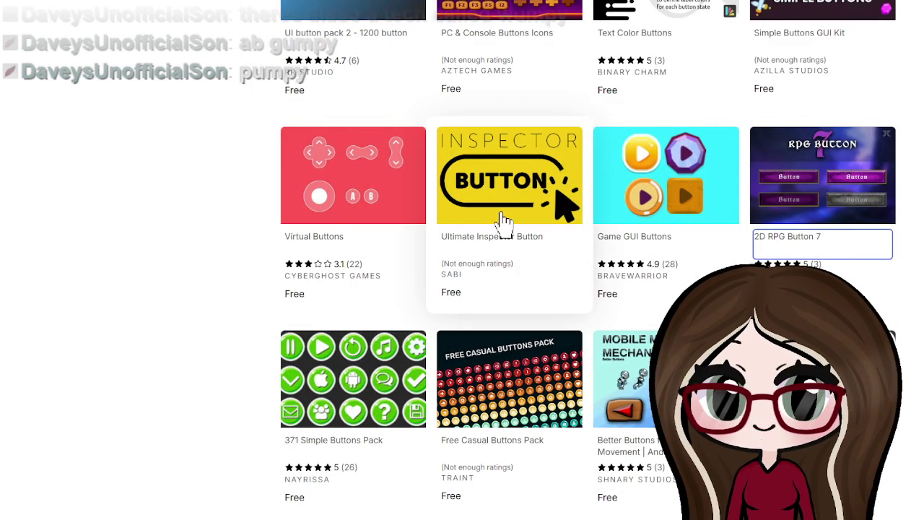
pyautogui.scroll(-1, 342, 226)
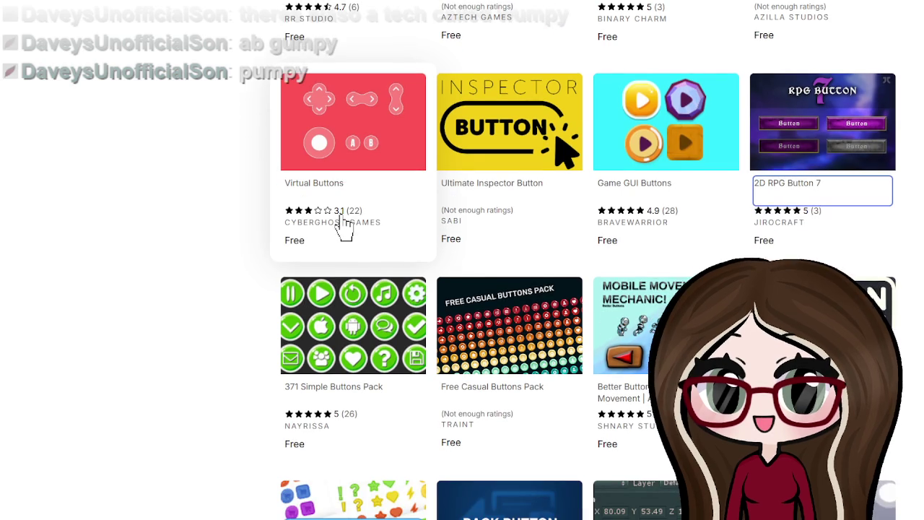
pyautogui.scroll(-2, 342, 226)
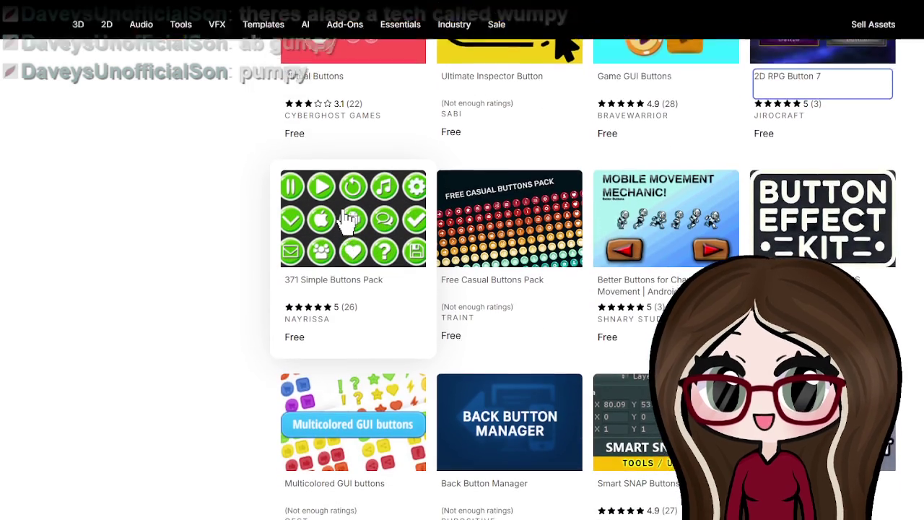
pyautogui.scroll(-6, 347, 222)
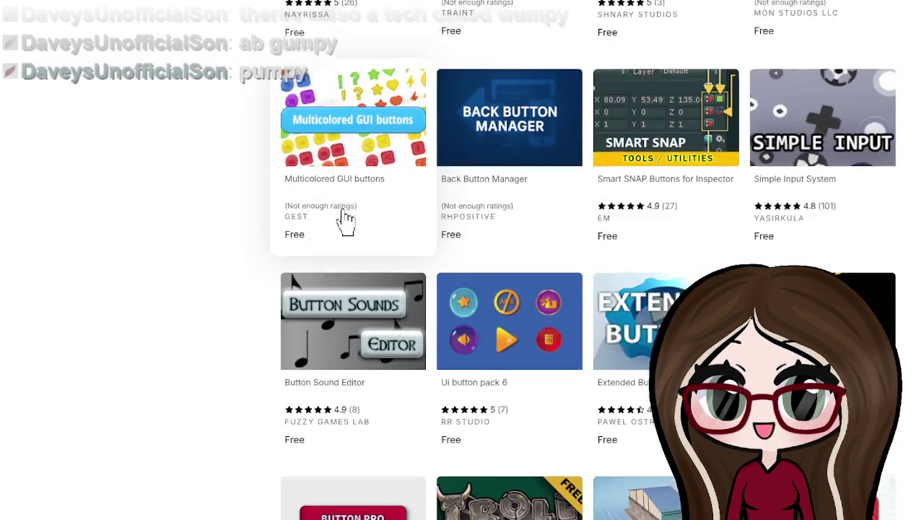
pyautogui.scroll(-1, 346, 220)
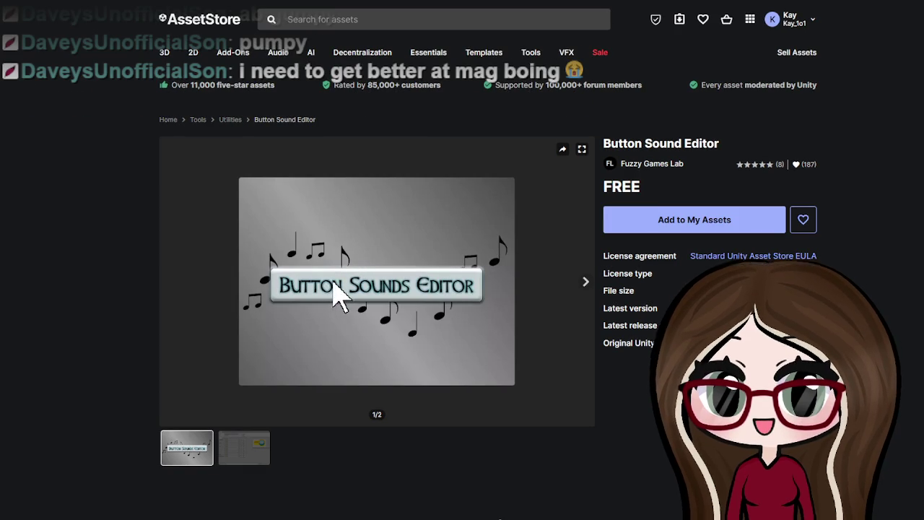
# View Button Sound Editor's second screenshot (2/2), skim its Overview, then leave fullscreen.
pyautogui.click(583, 281)
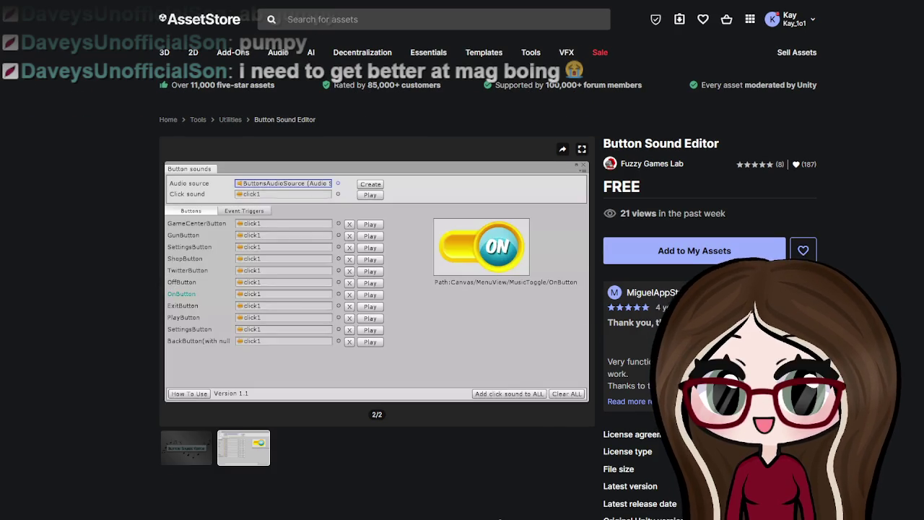
pyautogui.scroll(-4, 296, 193)
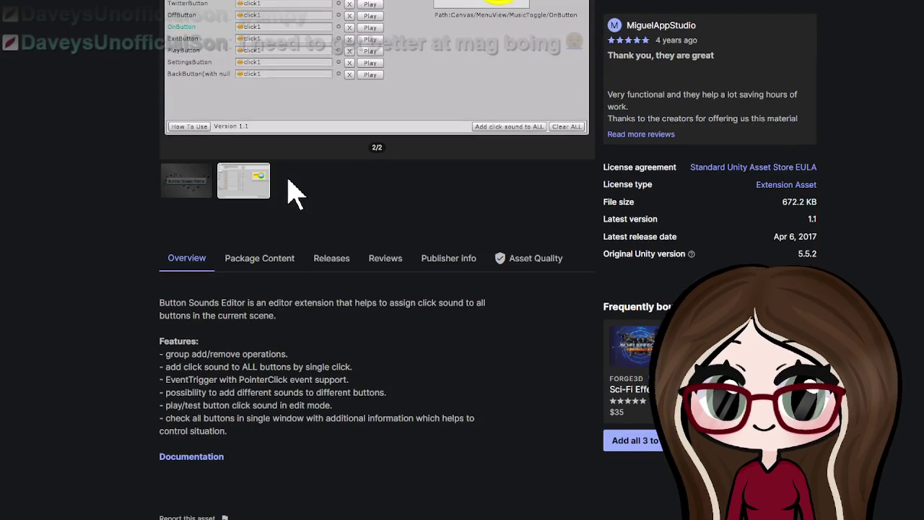
pyautogui.scroll(-5, 287, 194)
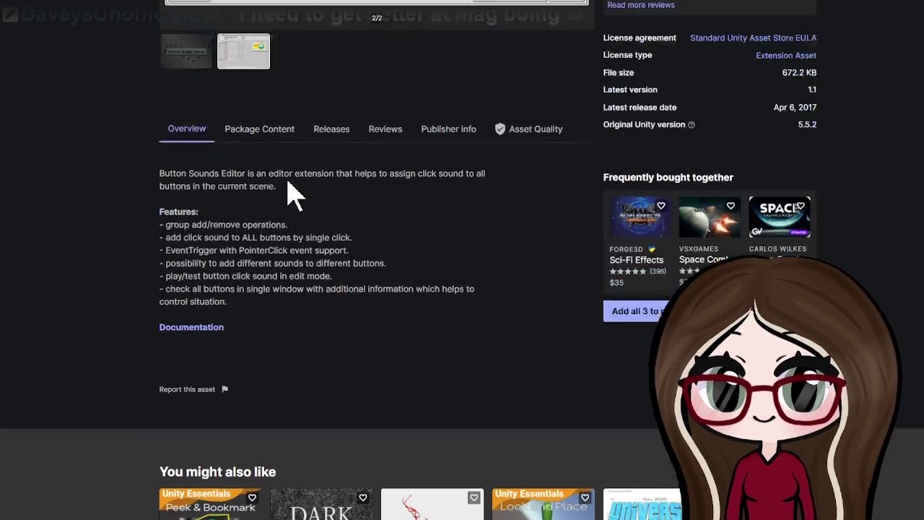
pyautogui.scroll(1, 292, 193)
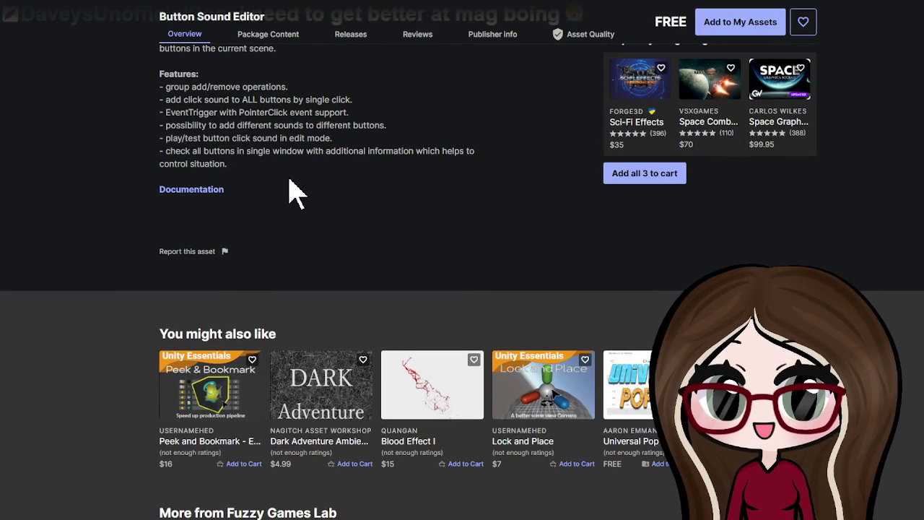
pyautogui.scroll(8, 291, 192)
pyautogui.moveTo(182, 48)
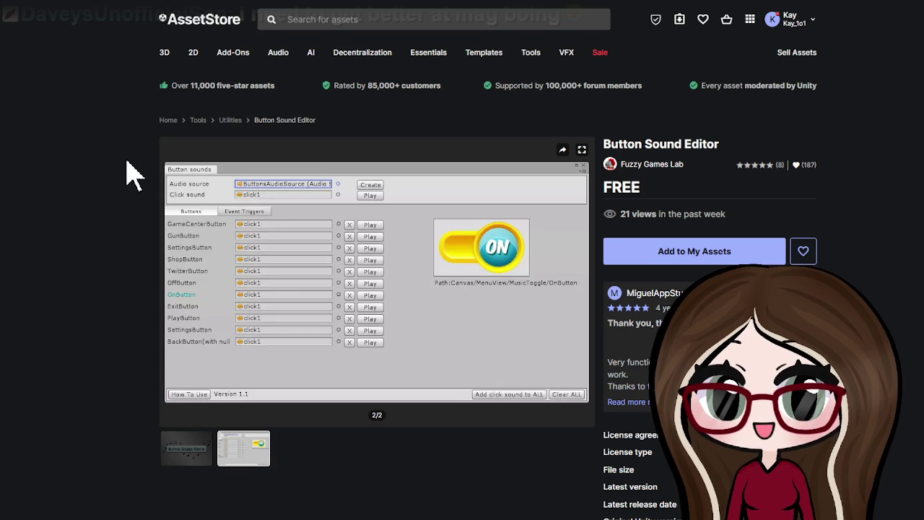
pyautogui.press('F11')
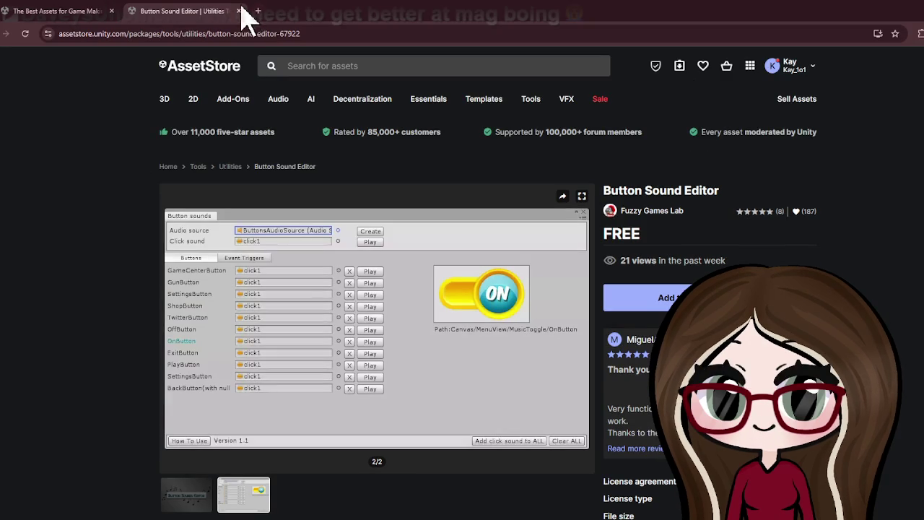
# Close the Button Sound Editor tab and scroll further down the free results.
pyautogui.click(239, 11)
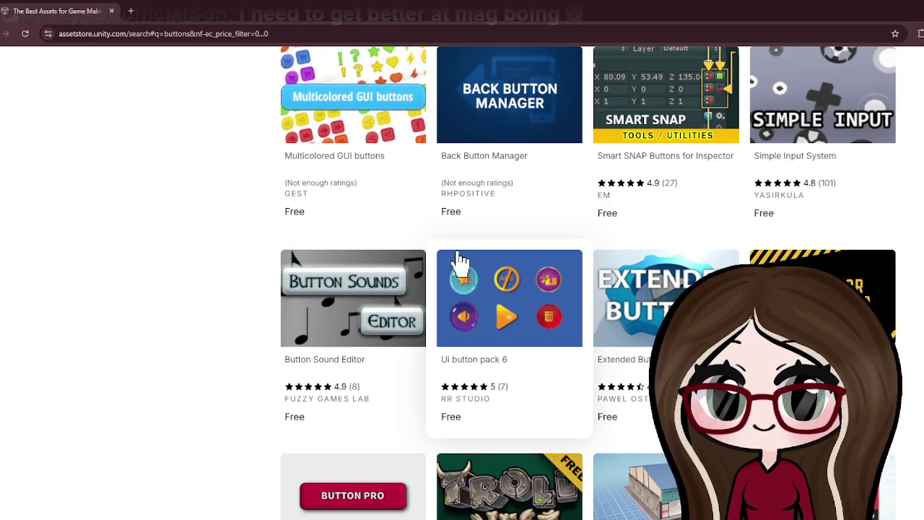
pyautogui.scroll(-2, 434, 245)
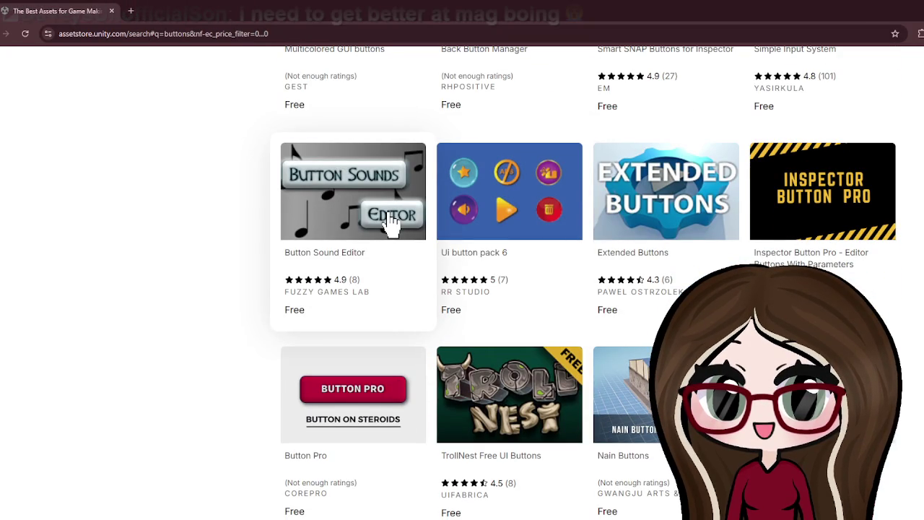
pyautogui.scroll(-1, 390, 223)
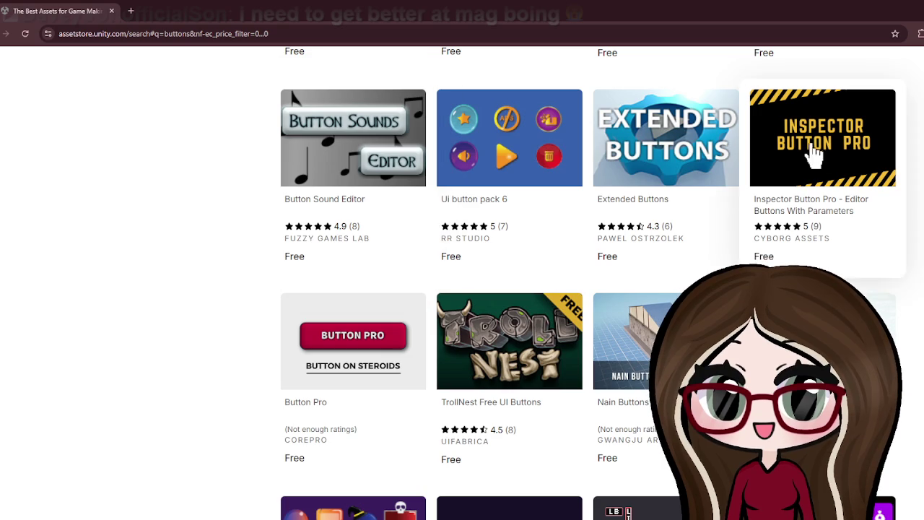
# Open Extended Buttons, view screenshot 2 of 4, skim its description, then close its tab.
pyautogui.click(630, 210)
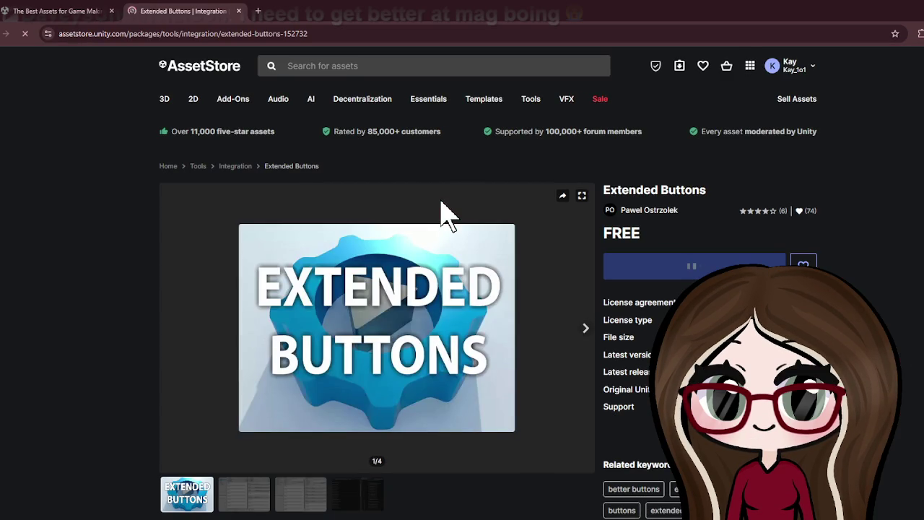
pyautogui.click(586, 330)
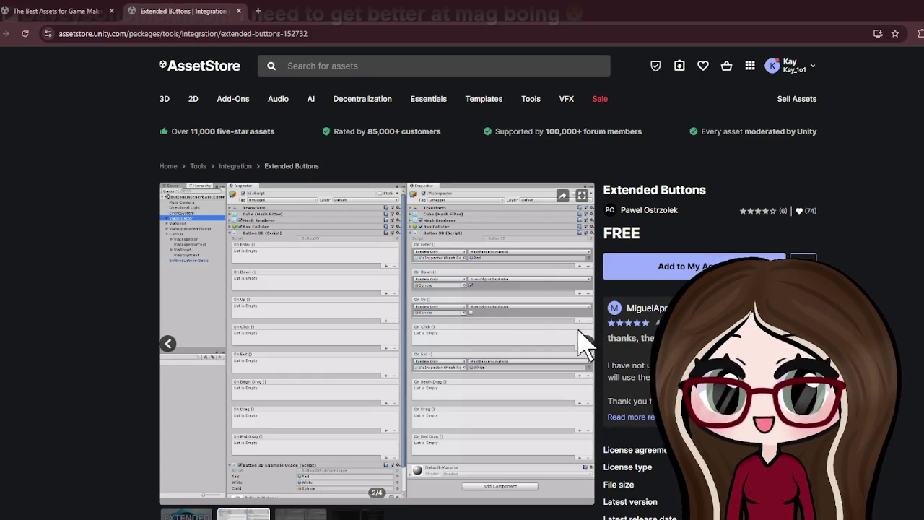
pyautogui.scroll(-3, 350, 294)
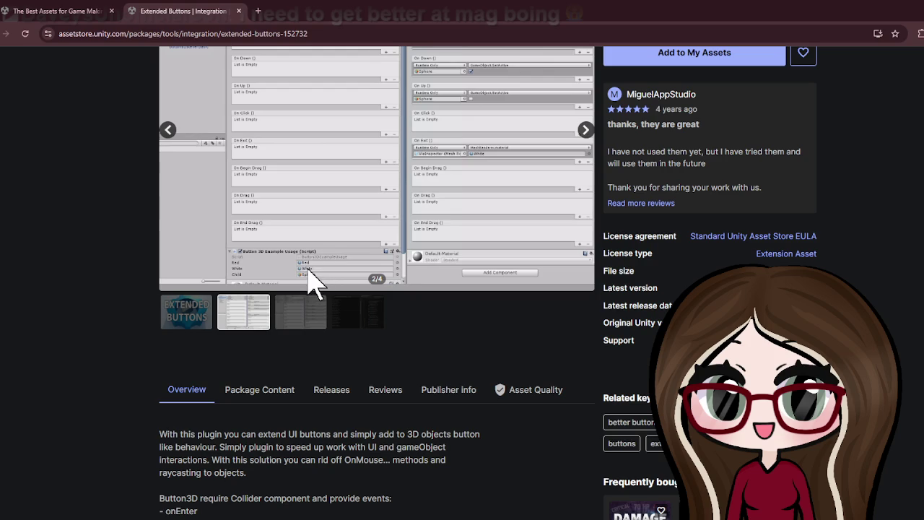
pyautogui.scroll(-1, 249, 359)
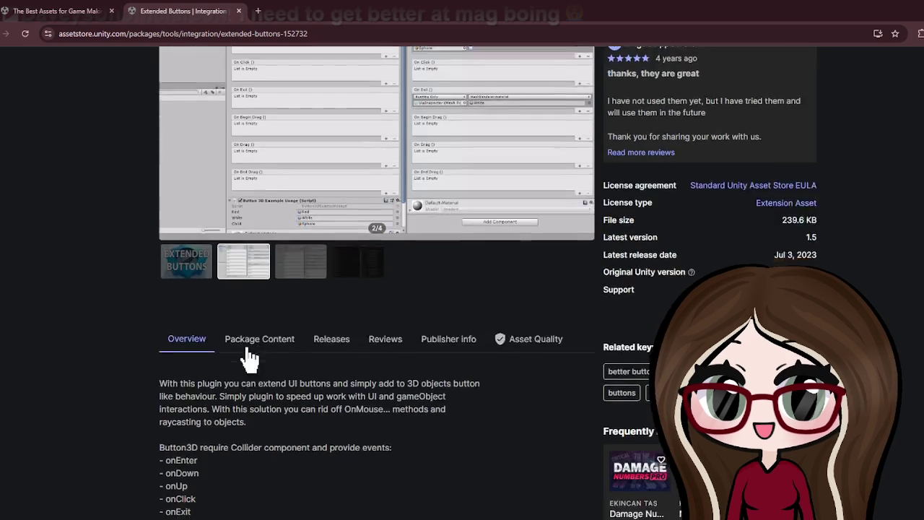
pyautogui.scroll(-1, 249, 359)
pyautogui.scroll(-1, 249, 359)
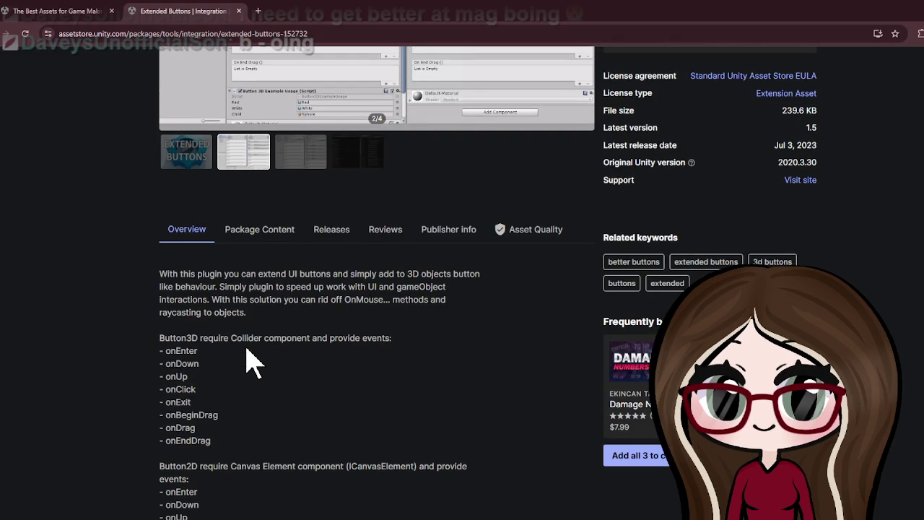
pyautogui.scroll(-1, 249, 361)
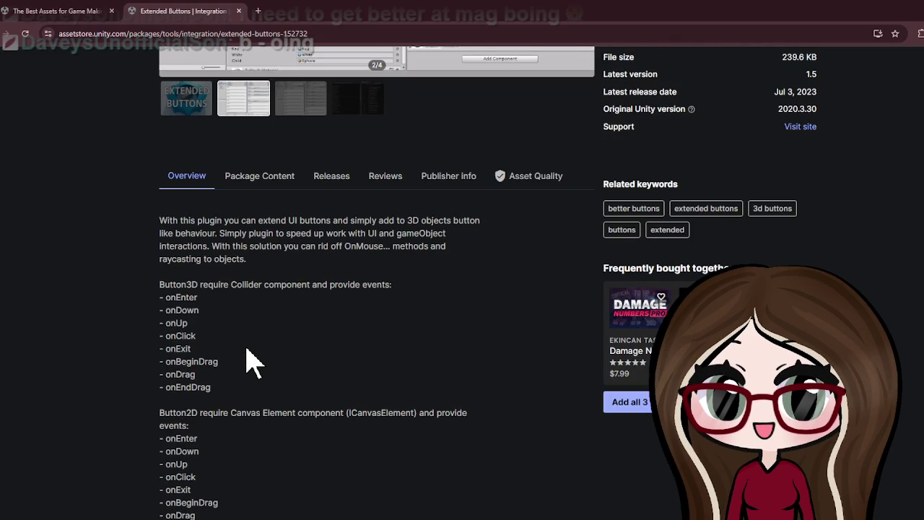
pyautogui.scroll(-3, 247, 354)
pyautogui.scroll(4, 242, 354)
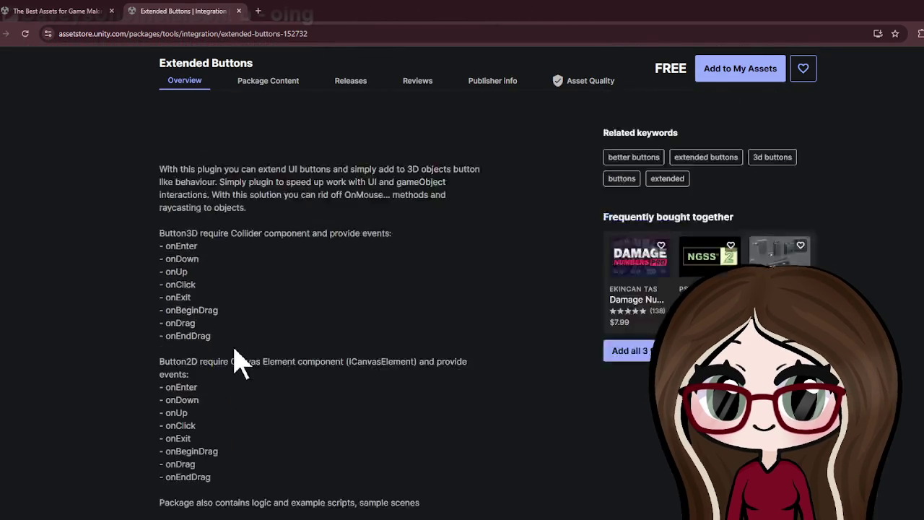
pyautogui.scroll(7, 234, 359)
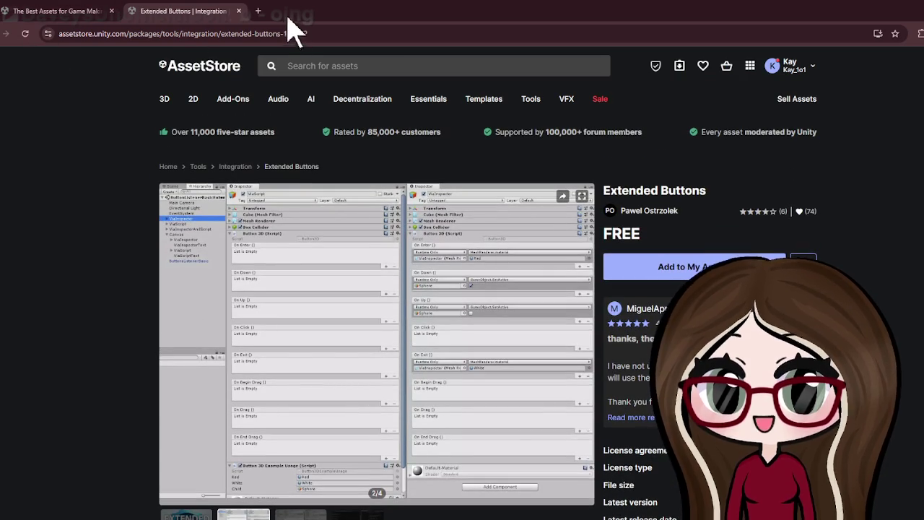
pyautogui.click(238, 12)
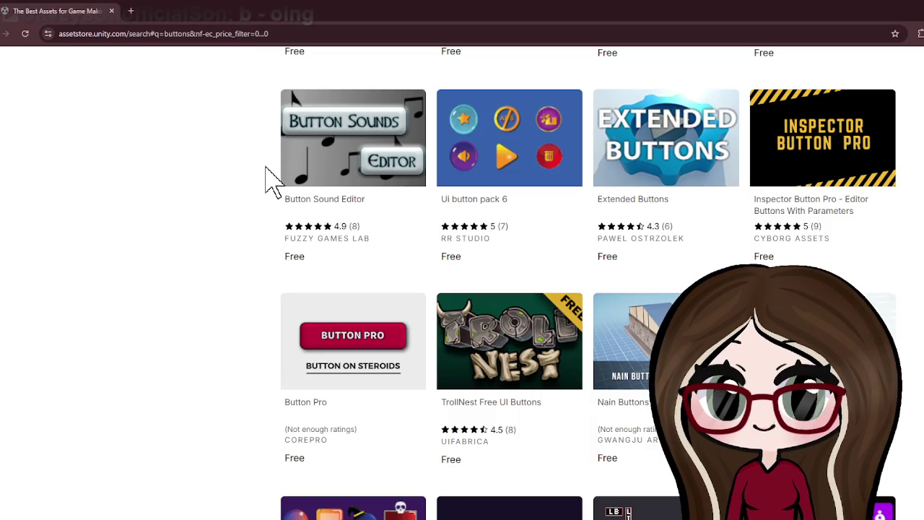
# Scroll to the bottom of the free results and go to page 2, results 97–192 of 543.
pyautogui.scroll(-3, 273, 181)
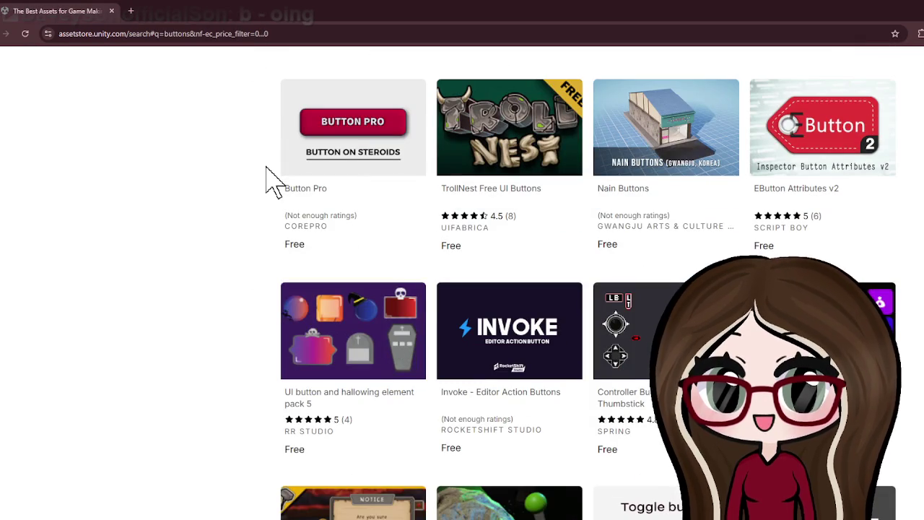
pyautogui.scroll(-3, 273, 180)
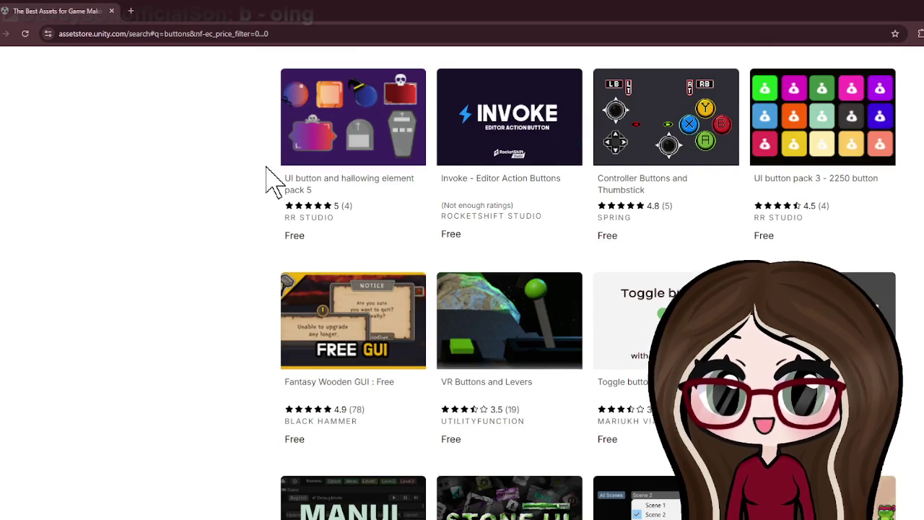
pyautogui.scroll(-4, 273, 181)
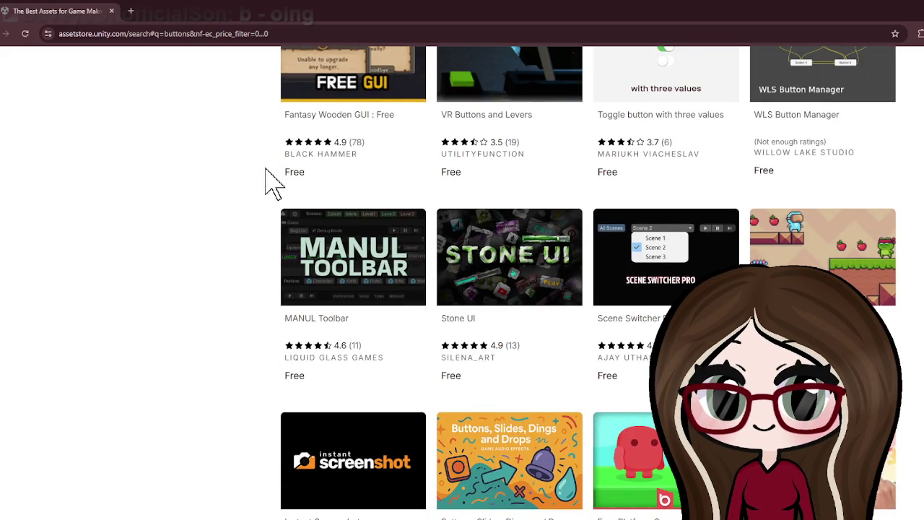
pyautogui.scroll(-2, 273, 181)
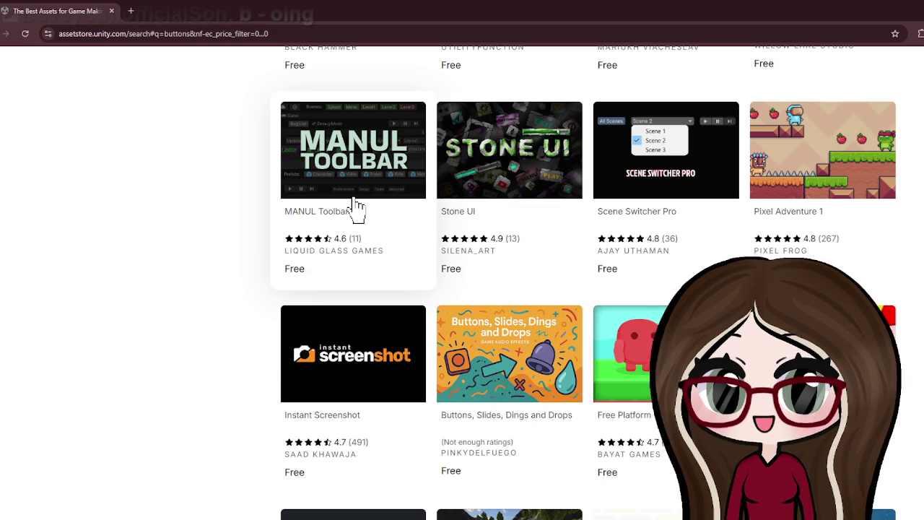
pyautogui.scroll(-2, 357, 213)
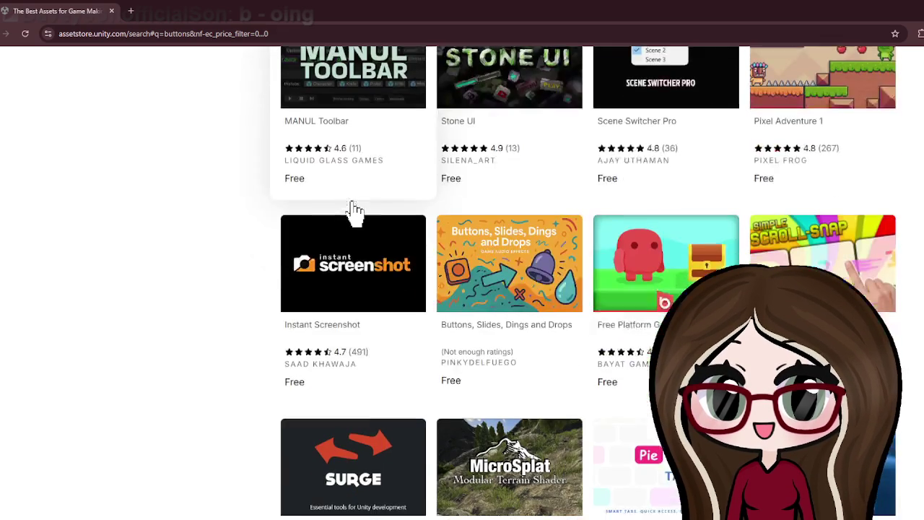
pyautogui.scroll(-1, 354, 215)
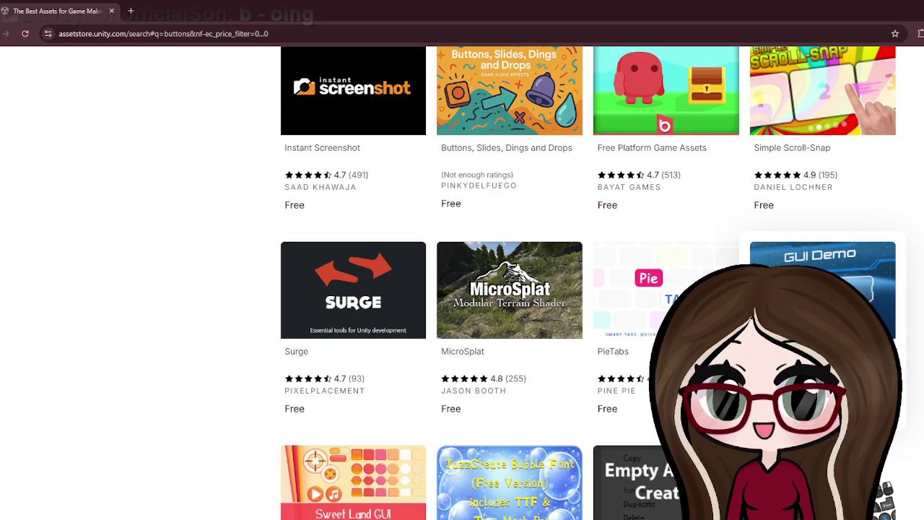
pyautogui.scroll(-1, 299, 196)
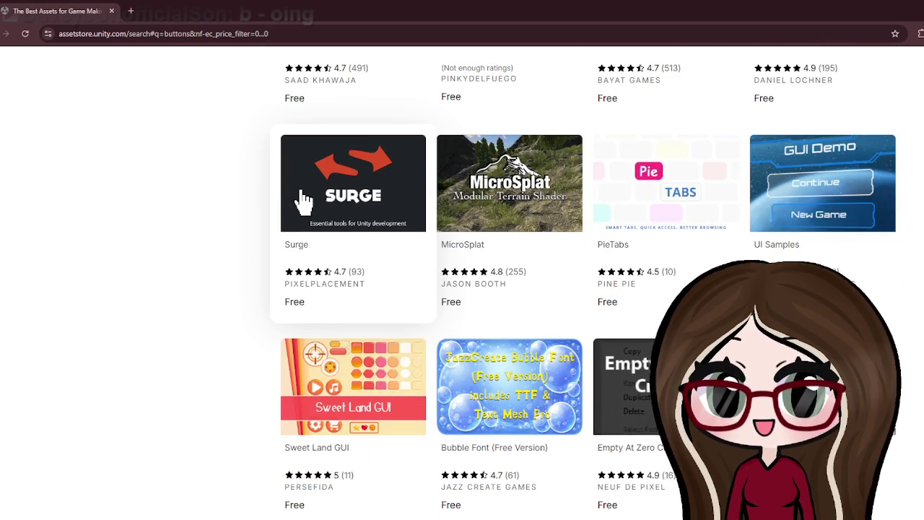
pyautogui.scroll(-1, 304, 203)
pyautogui.scroll(-2, 304, 202)
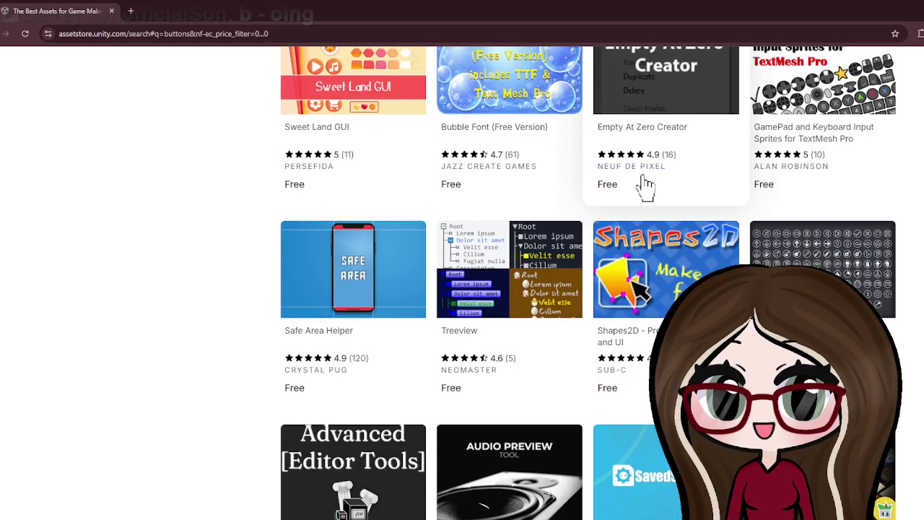
pyautogui.scroll(-1, 643, 186)
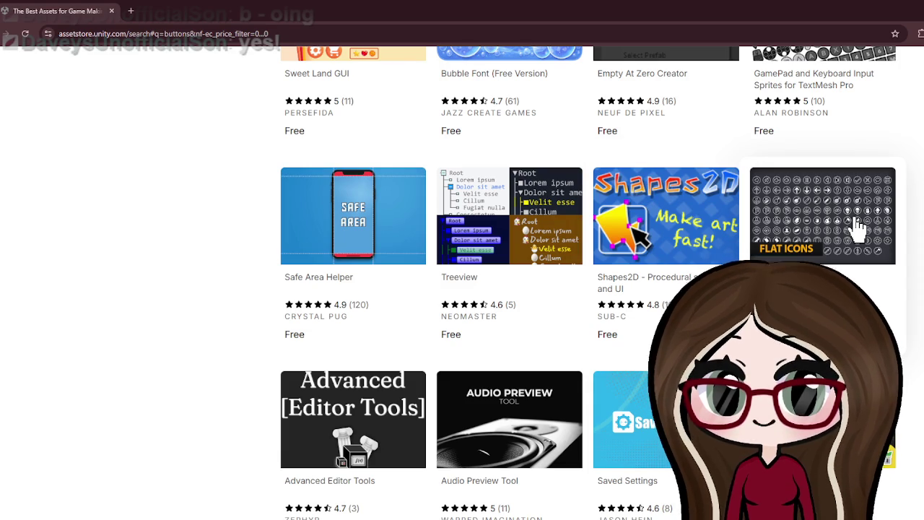
pyautogui.scroll(-2, 858, 228)
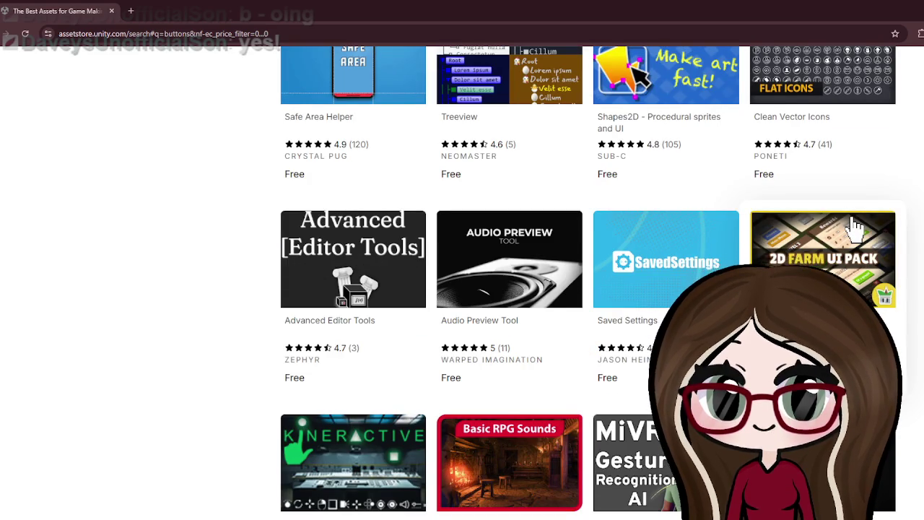
pyautogui.scroll(-2, 852, 228)
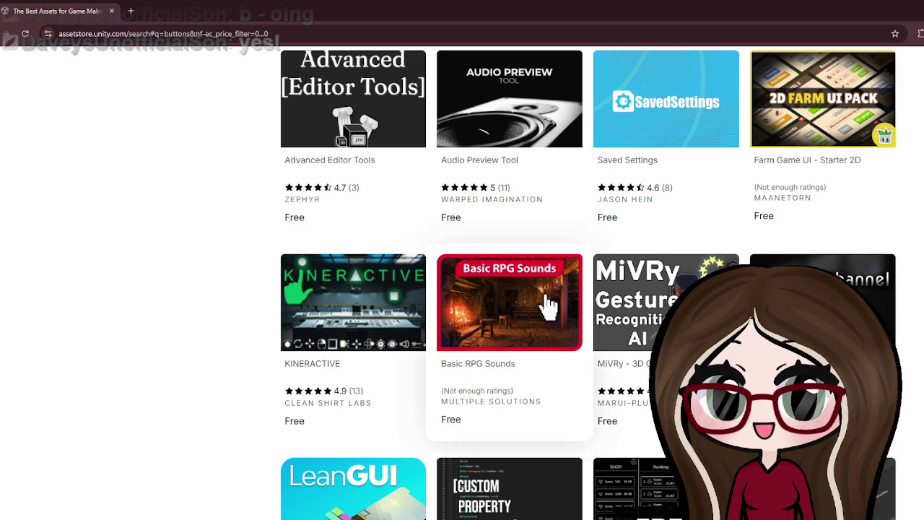
pyautogui.scroll(-2, 899, 332)
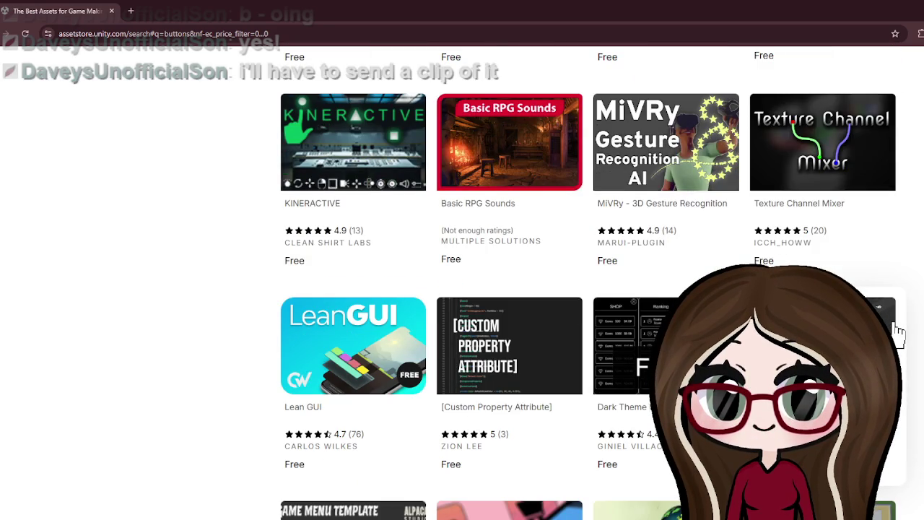
pyautogui.scroll(-2, 550, 290)
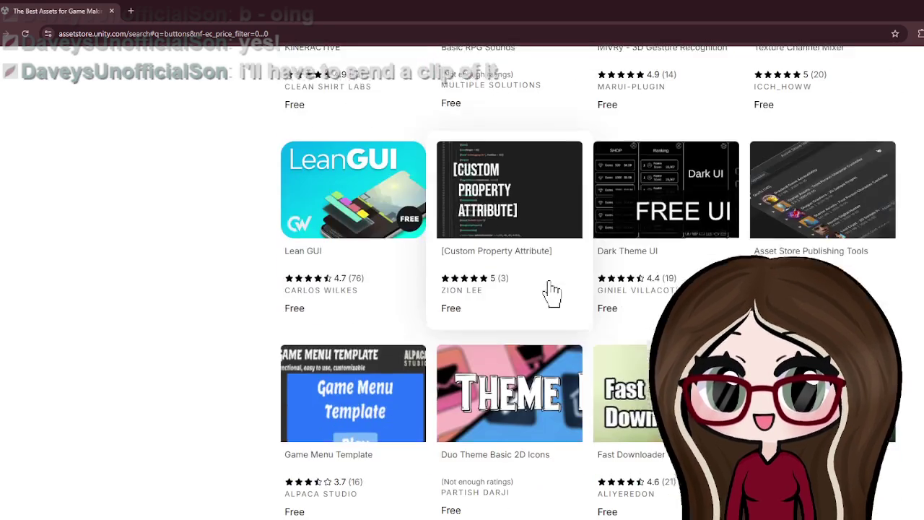
pyautogui.scroll(-2, 520, 283)
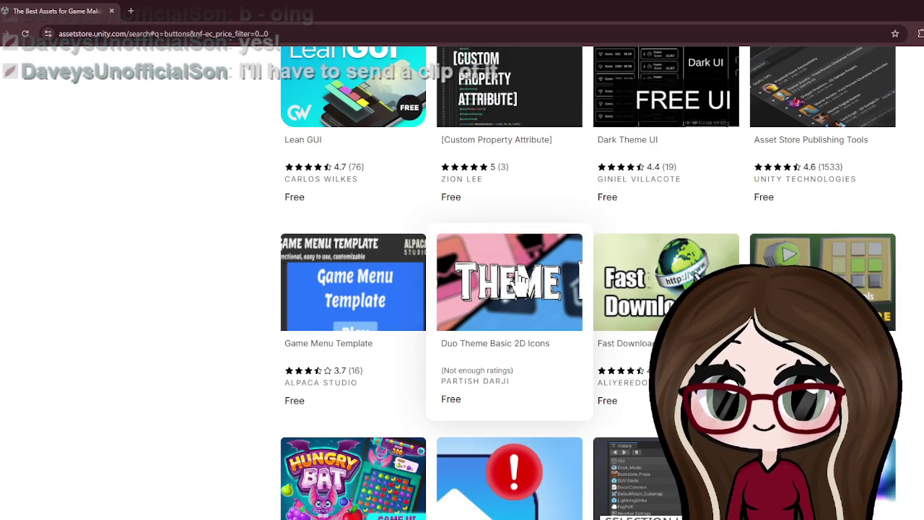
pyautogui.scroll(-2, 520, 281)
pyautogui.scroll(-5, 520, 280)
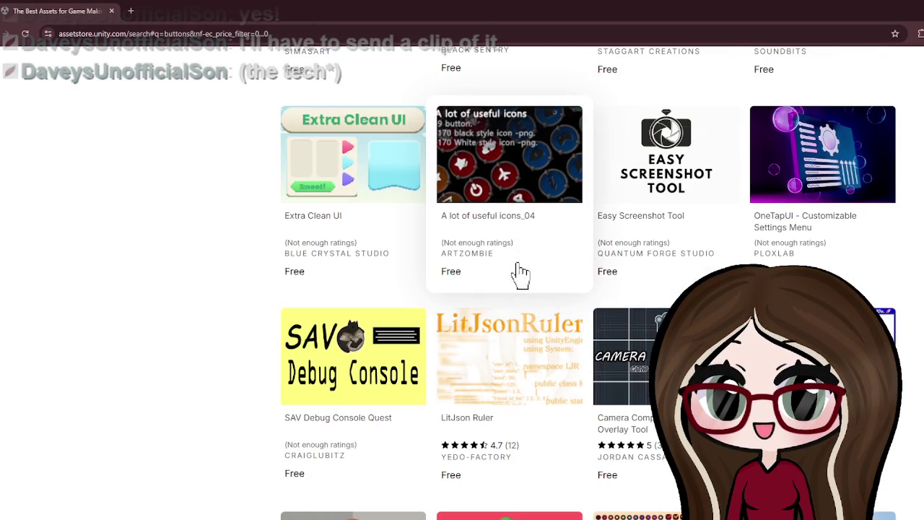
pyautogui.scroll(-4, 480, 234)
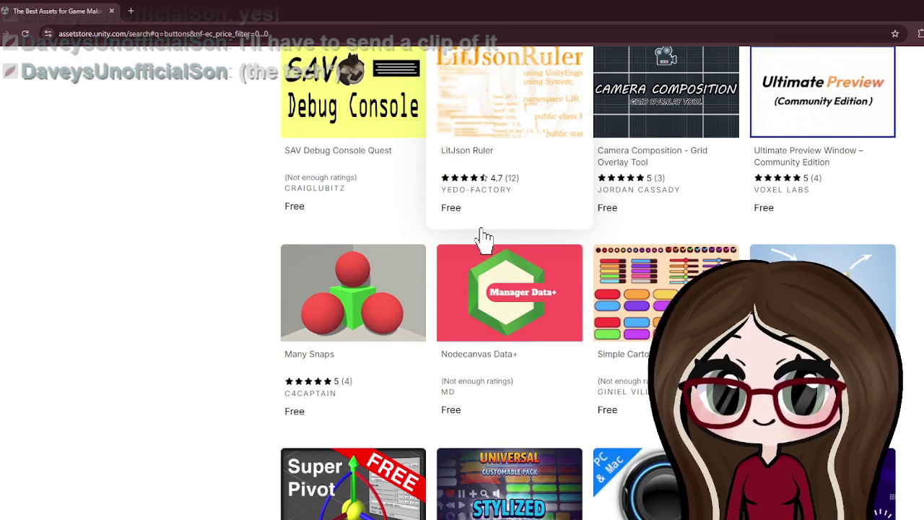
pyautogui.scroll(-2, 484, 237)
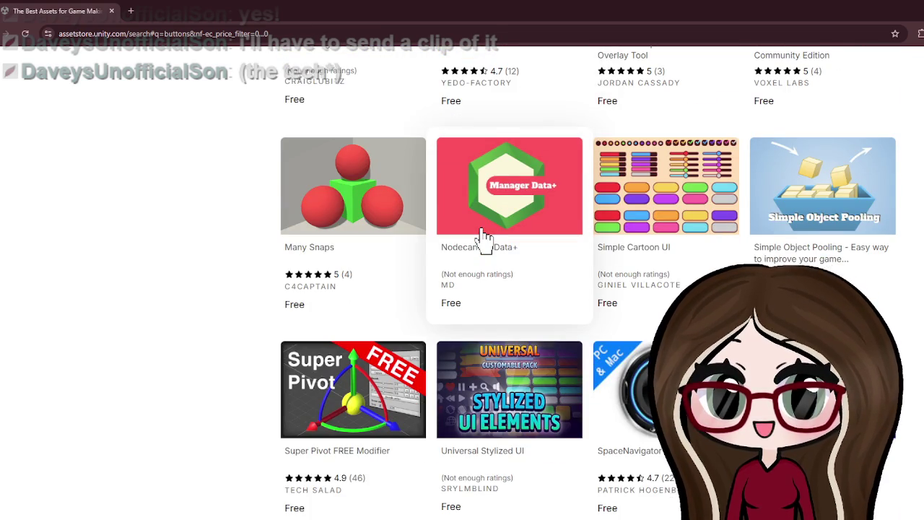
pyautogui.scroll(-2, 484, 239)
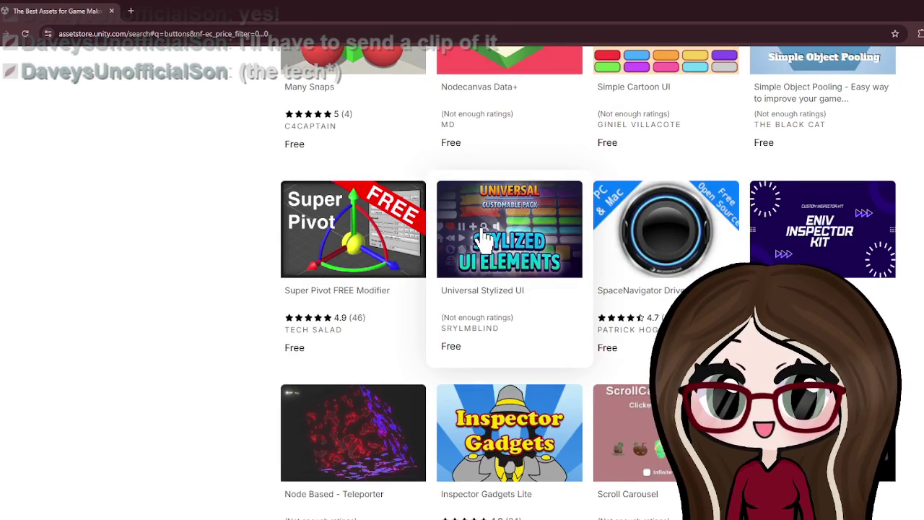
pyautogui.scroll(-2, 484, 239)
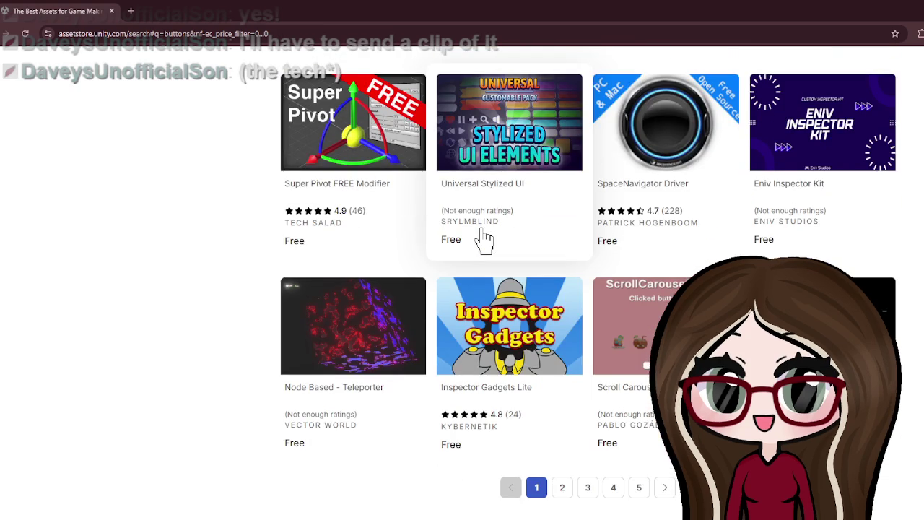
pyautogui.click(665, 490)
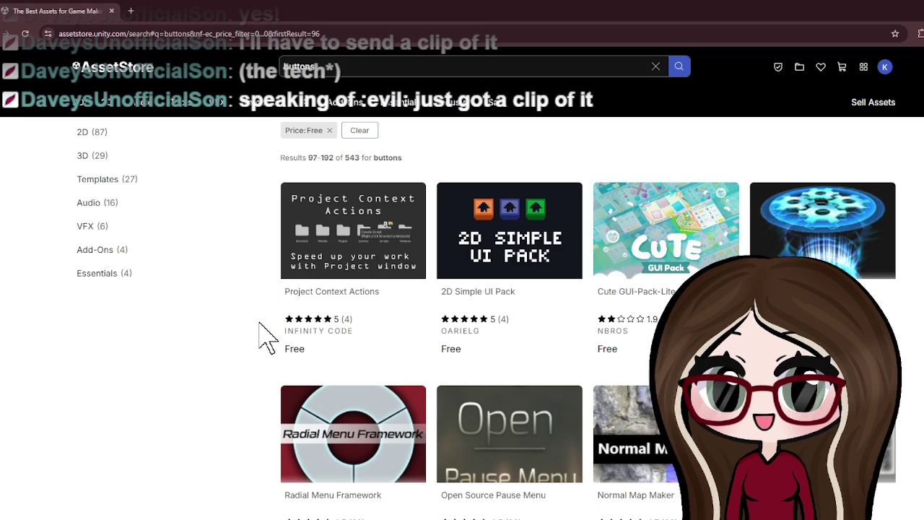
# Scroll down the second results page and open Keypad FREE in a new tab.
pyautogui.scroll(-3, 267, 336)
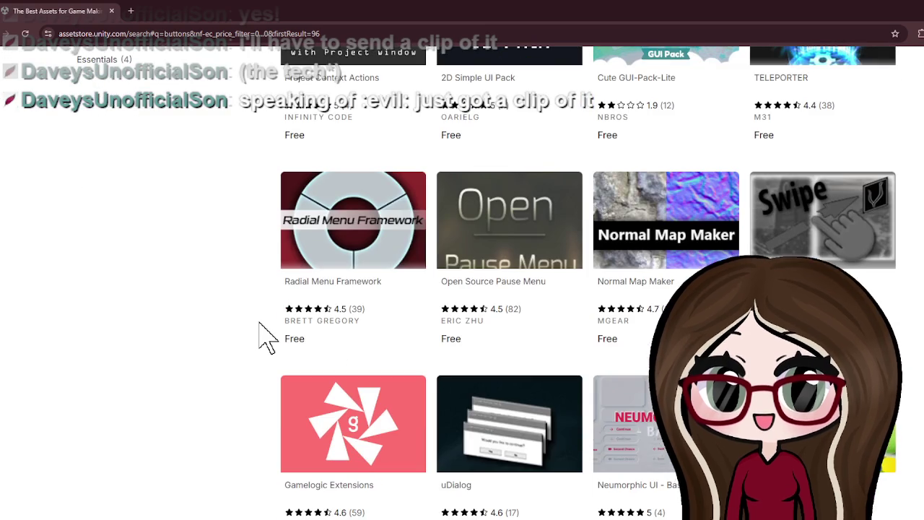
pyautogui.scroll(-2, 244, 248)
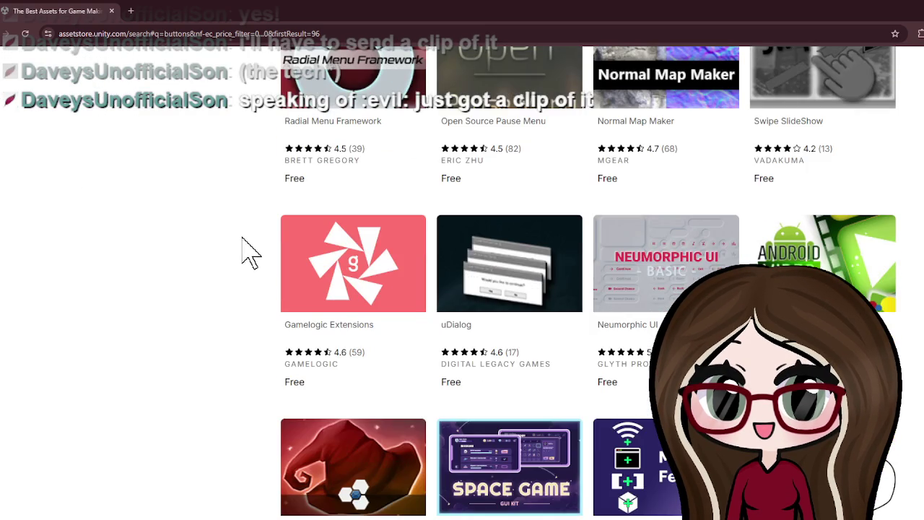
pyautogui.scroll(-3, 289, 249)
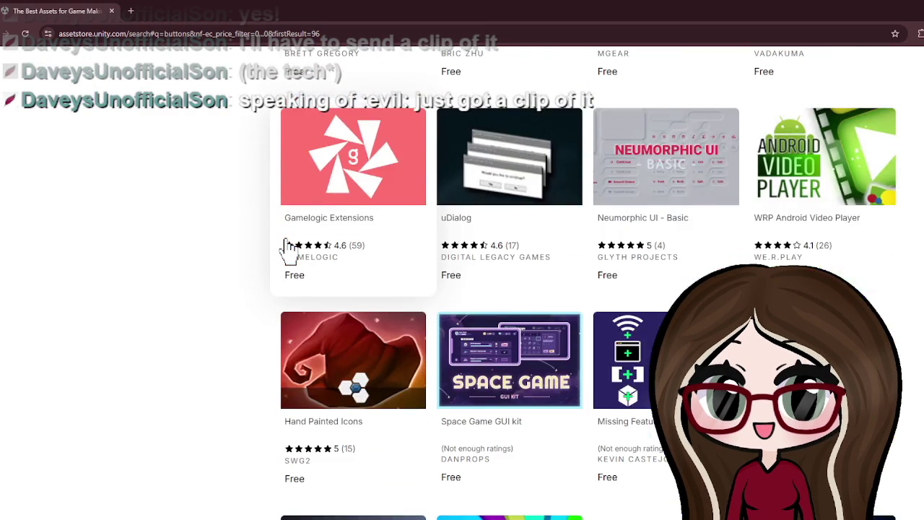
pyautogui.scroll(-2, 288, 249)
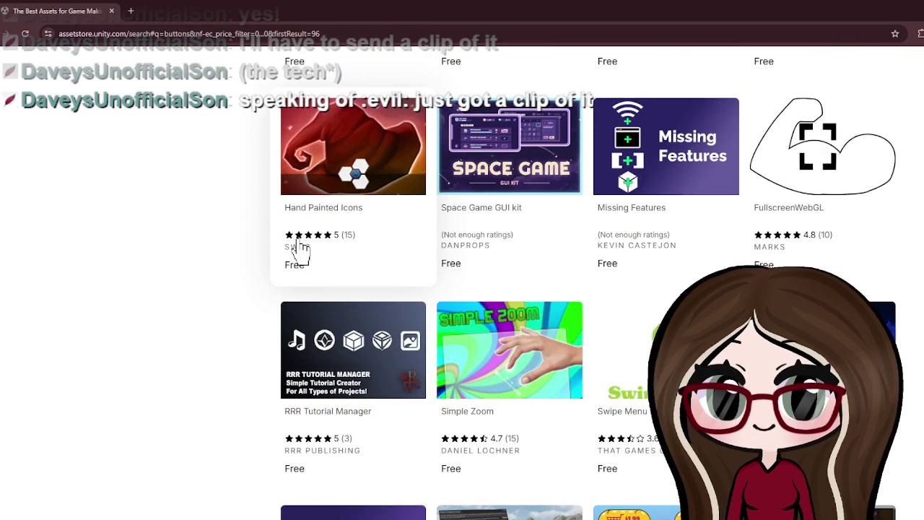
pyautogui.scroll(-2, 299, 249)
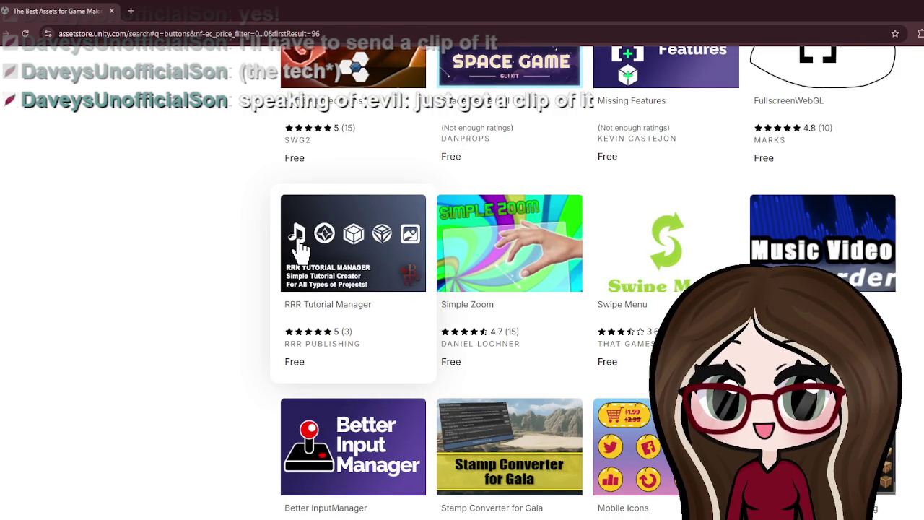
pyautogui.scroll(-2, 298, 249)
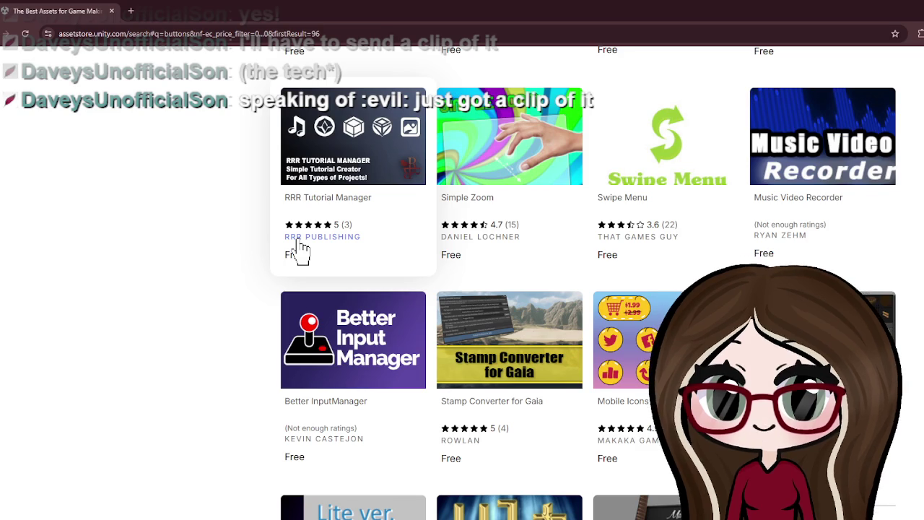
pyautogui.scroll(-3, 298, 249)
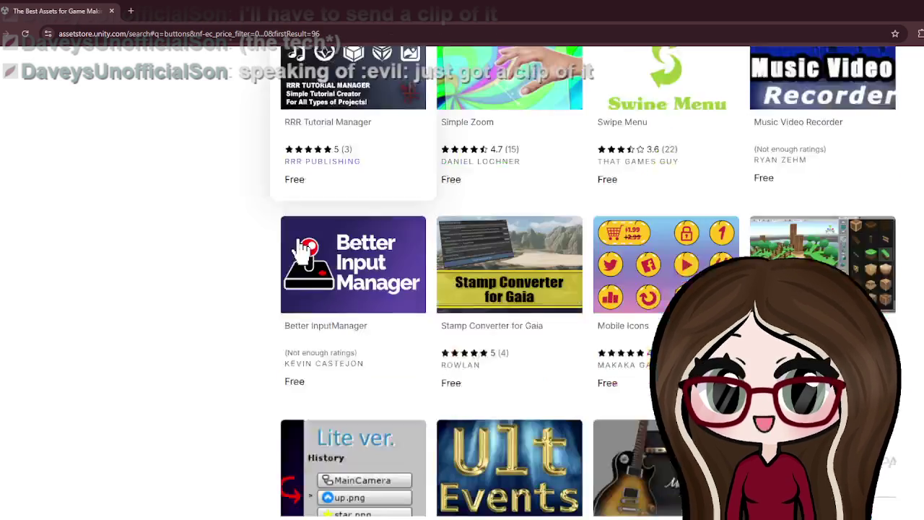
pyautogui.scroll(-4, 298, 249)
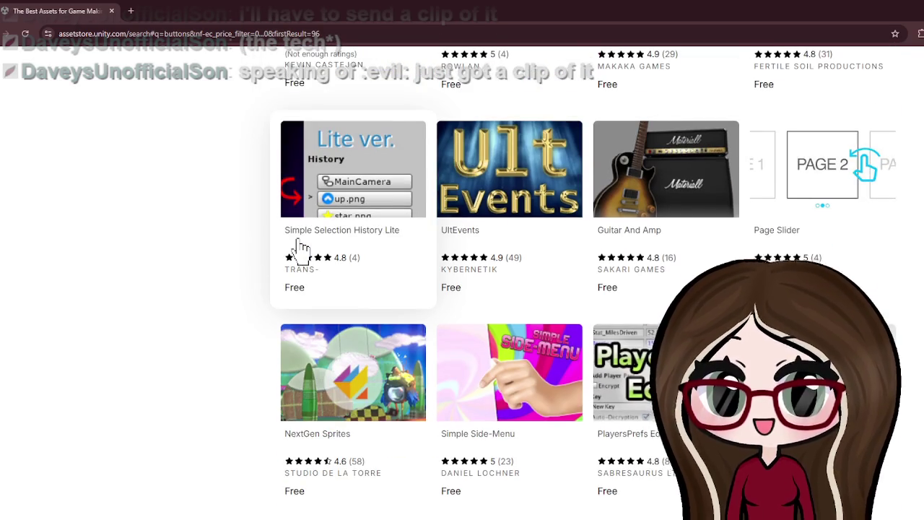
pyautogui.scroll(-4, 298, 249)
pyautogui.scroll(-2, 300, 249)
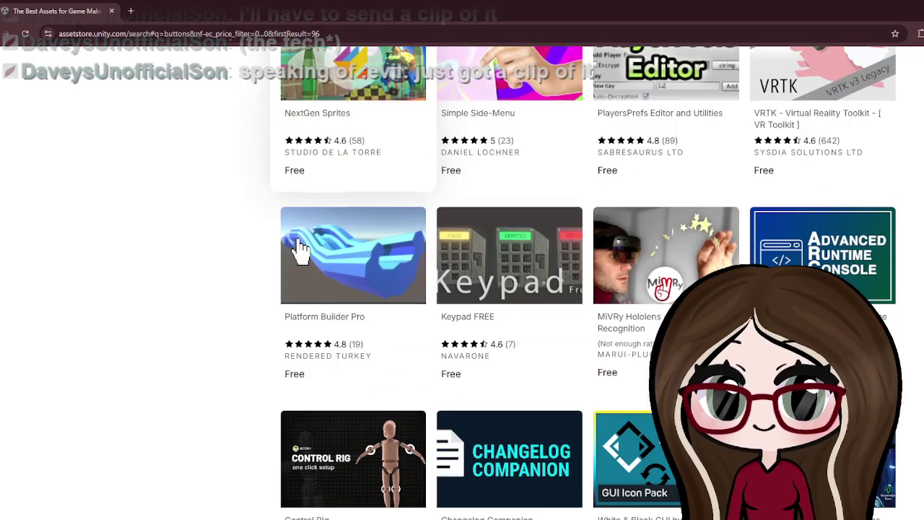
pyautogui.click(496, 325)
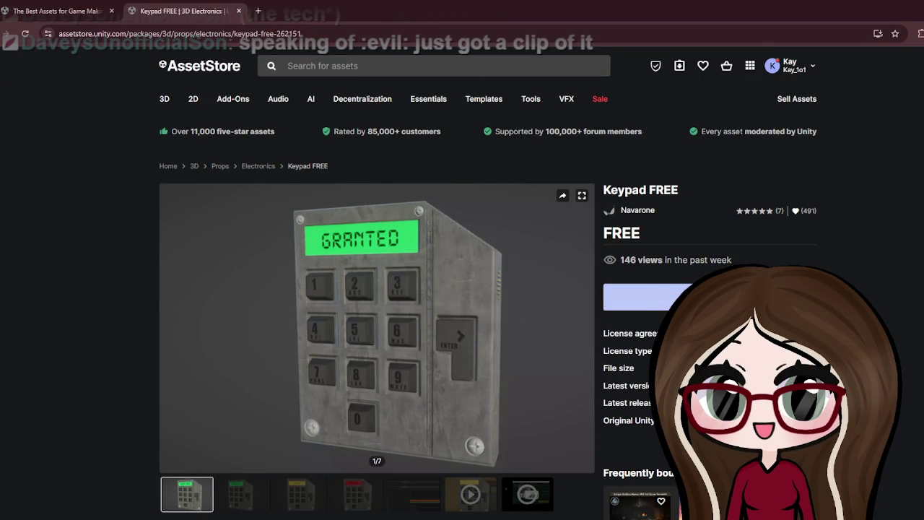
# Add Keypad FREE to My Assets, accepting the terms of service.
pyautogui.click(647, 297)
pyautogui.click(561, 358)
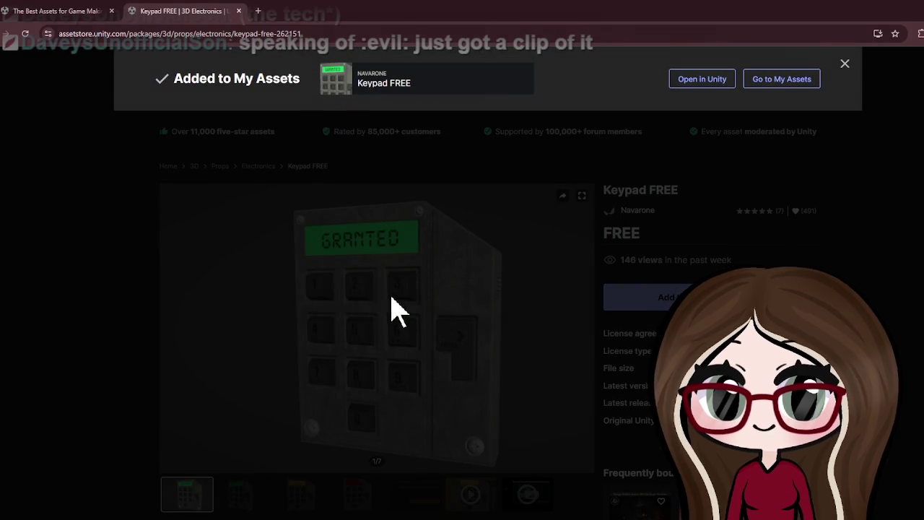
pyautogui.click(200, 320)
# Cycle through the Keypad FREE thumbnails: GRANTED, yellow 2543, red DENIED and the settings screenshot.
pyautogui.click(261, 498)
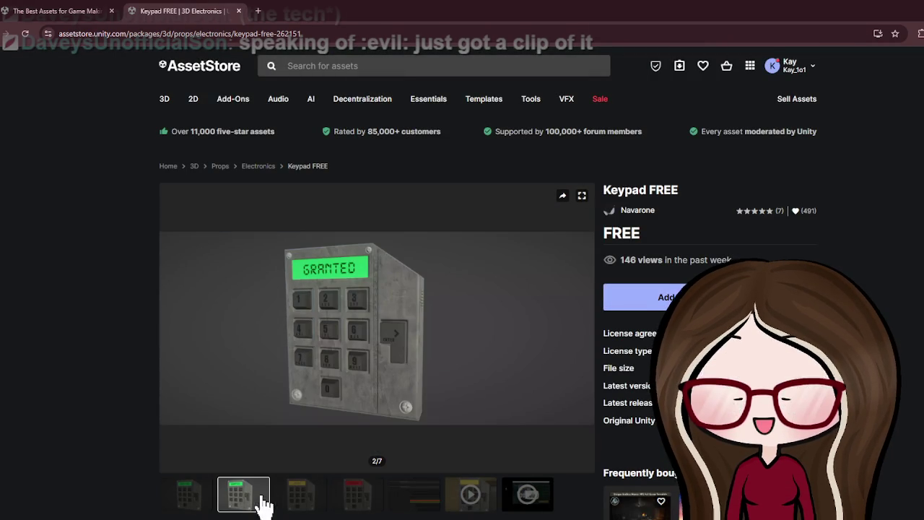
pyautogui.click(297, 500)
pyautogui.click(356, 504)
pyautogui.click(302, 507)
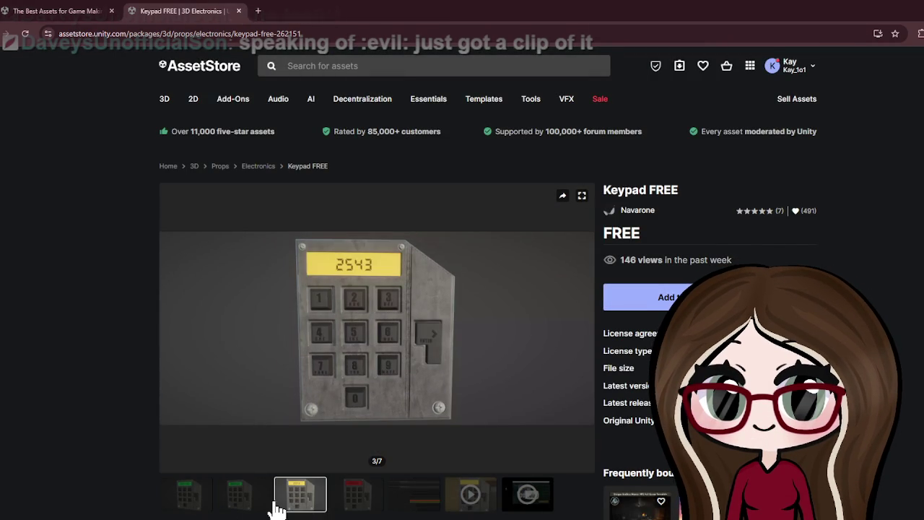
pyautogui.click(252, 500)
pyautogui.click(207, 501)
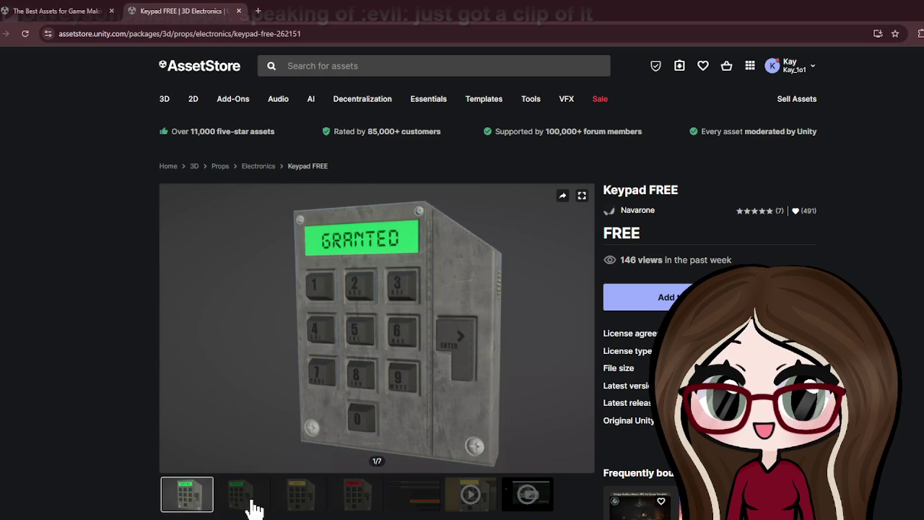
pyautogui.click(252, 500)
pyautogui.click(307, 501)
pyautogui.click(362, 502)
pyautogui.click(266, 499)
pyautogui.click(284, 499)
pyautogui.click(190, 500)
pyautogui.click(281, 505)
pyautogui.click(246, 505)
pyautogui.click(354, 500)
pyautogui.click(292, 504)
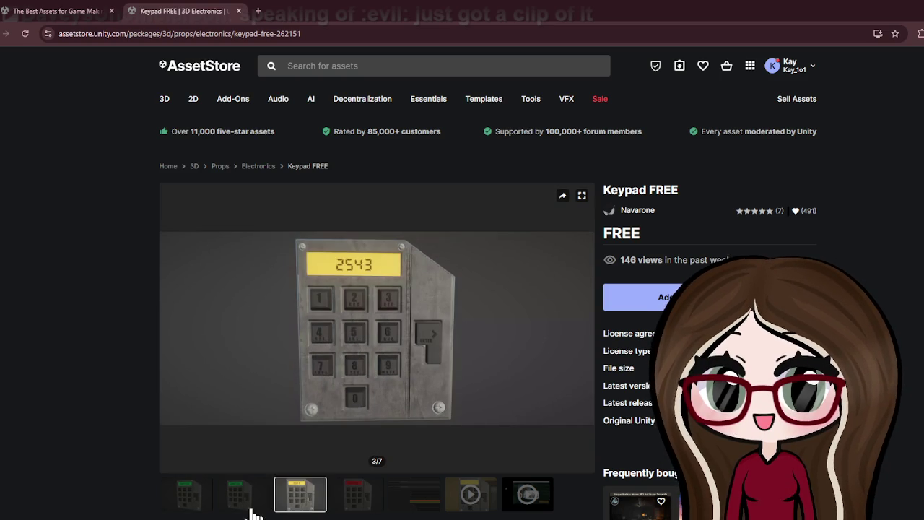
pyautogui.click(249, 505)
pyautogui.click(192, 501)
pyautogui.click(266, 504)
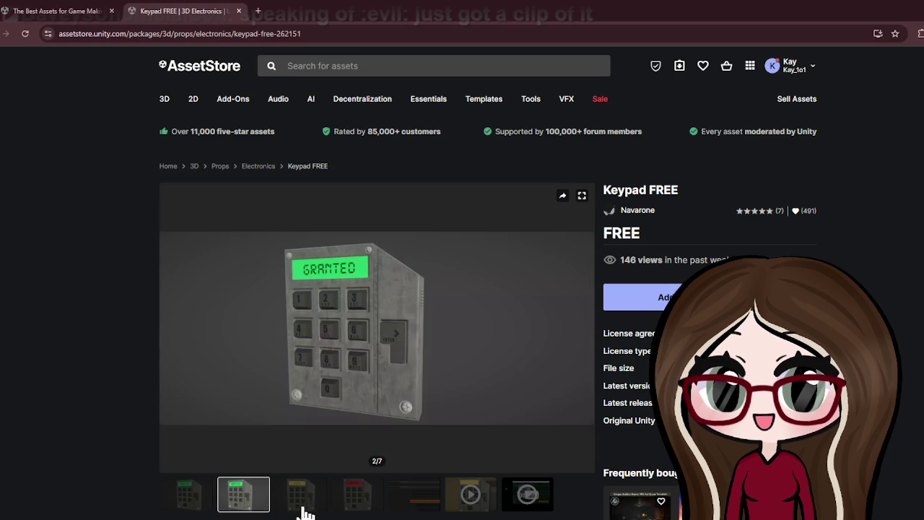
pyautogui.click(303, 506)
pyautogui.click(354, 504)
pyautogui.click(396, 510)
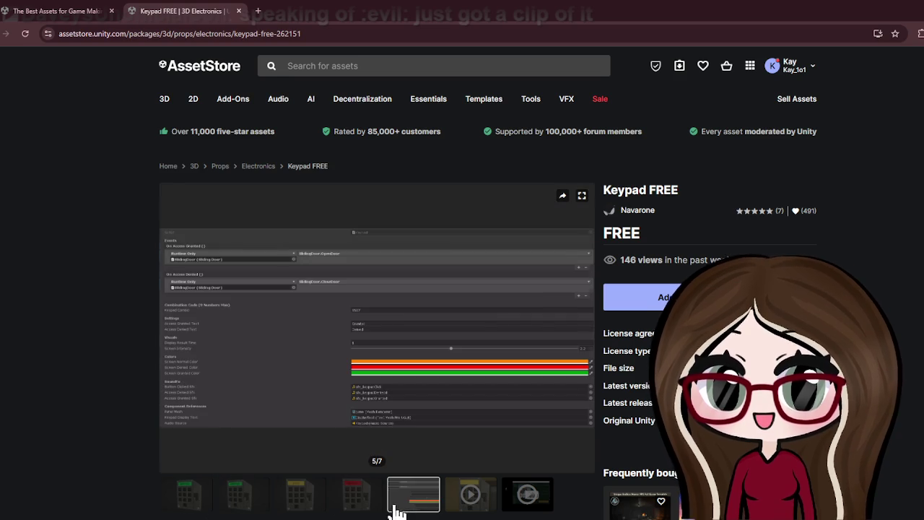
pyautogui.click(348, 507)
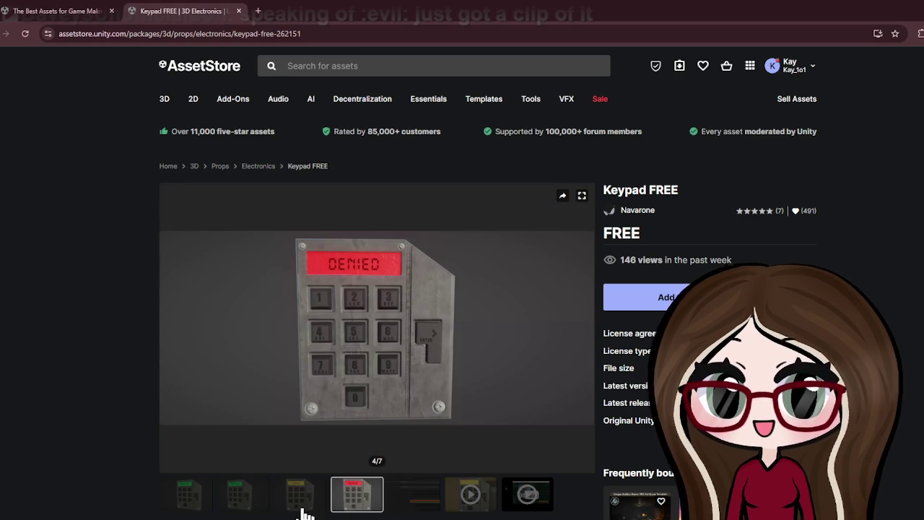
pyautogui.click(303, 509)
# Scroll down through the Keypad FREE description and back up.
pyautogui.scroll(-5, 337, 365)
pyautogui.scroll(-2, 364, 353)
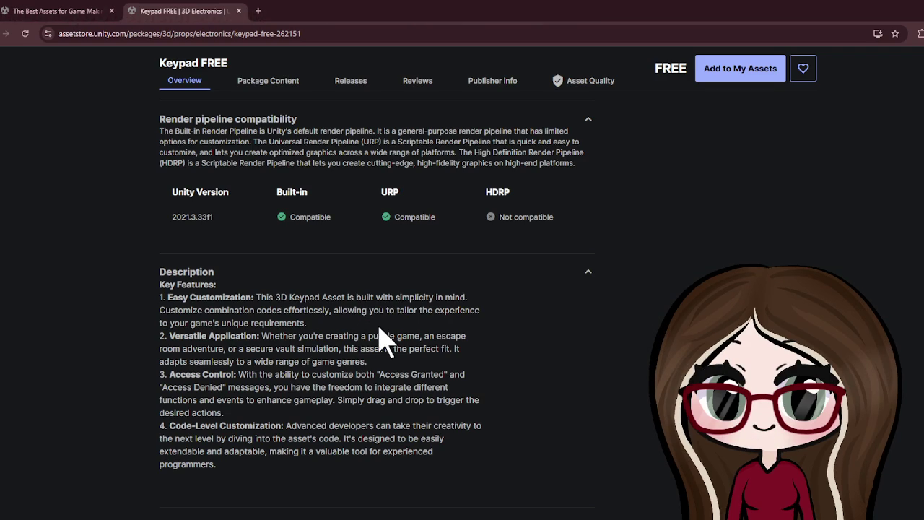
pyautogui.scroll(-1, 382, 325)
pyautogui.scroll(5, 386, 311)
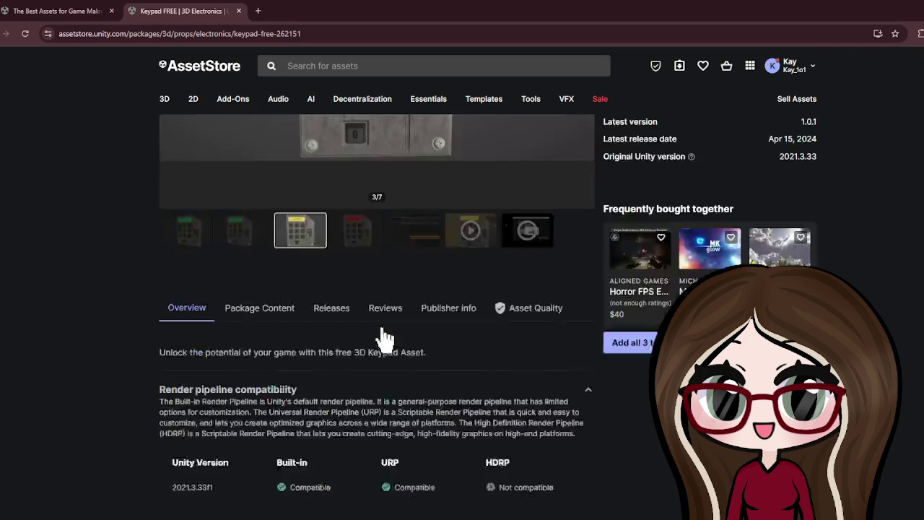
pyautogui.scroll(2, 419, 361)
# Step through the Keypad FREE previews with the gallery arrows, then return to the search results tab.
pyautogui.click(586, 332)
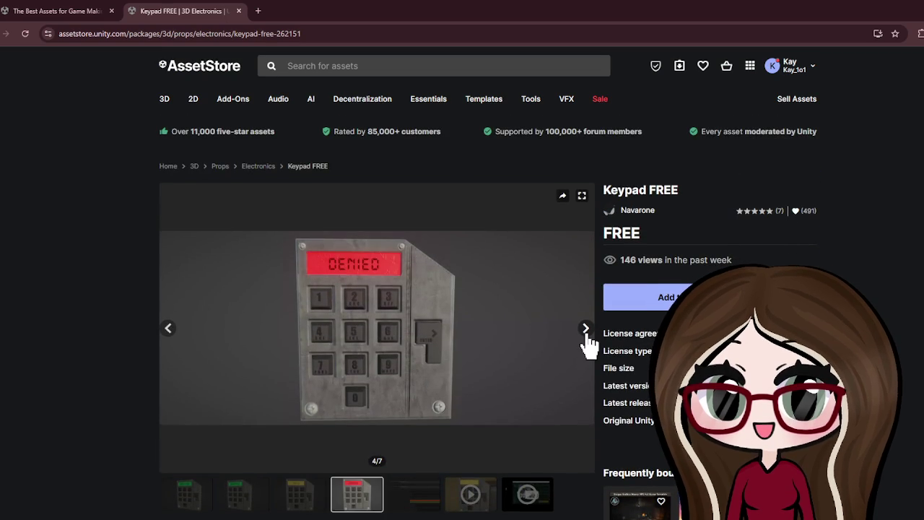
pyautogui.click(586, 332)
pyautogui.click(586, 332)
pyautogui.click(586, 332)
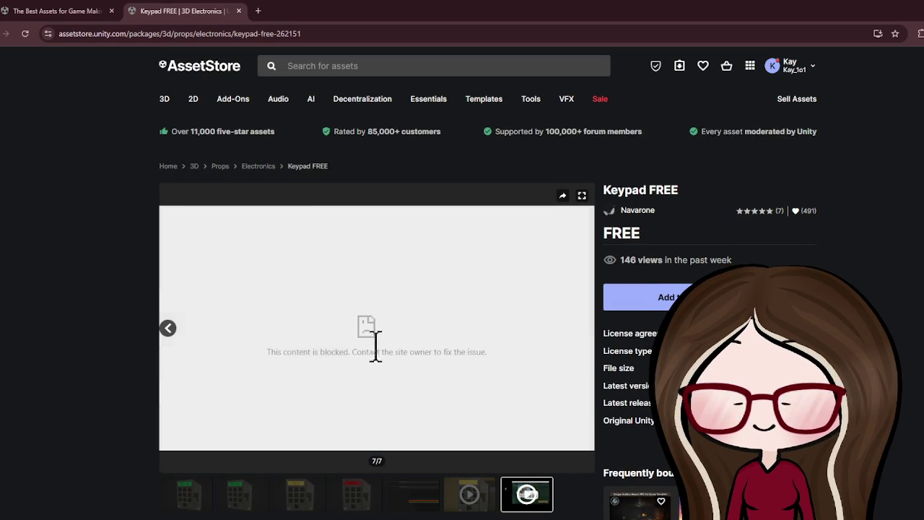
pyautogui.click(172, 329)
pyautogui.click(172, 330)
pyautogui.click(172, 329)
pyautogui.click(171, 330)
pyautogui.click(172, 329)
pyautogui.click(173, 331)
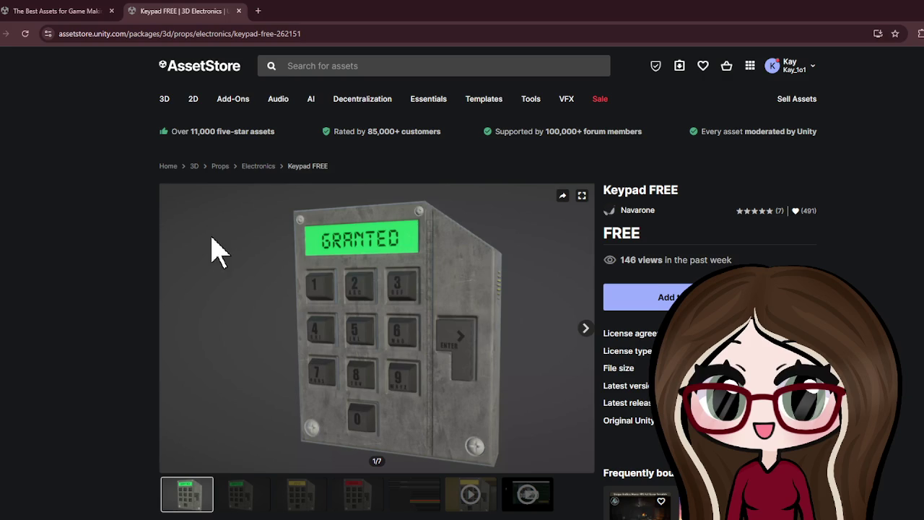
pyautogui.click(58, 10)
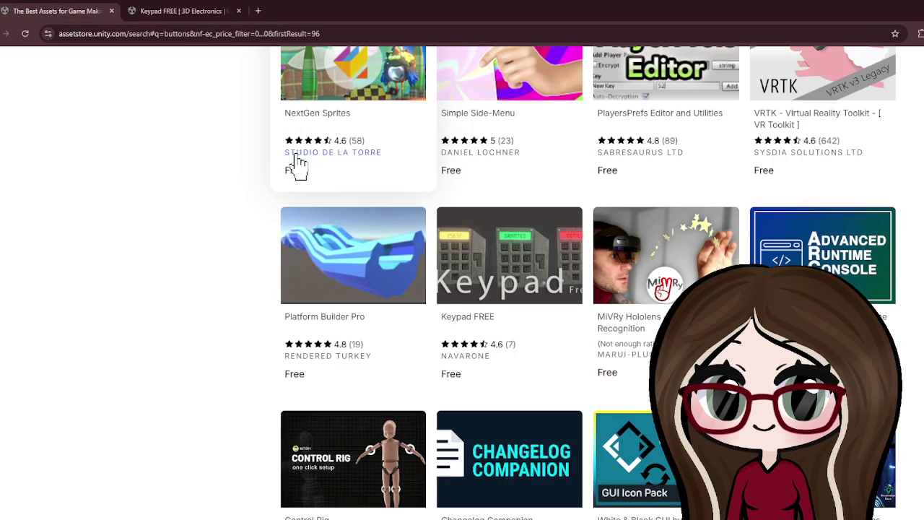
# Open the Control Rig asset in a new tab and go back to the search results tab.
pyautogui.scroll(-2, 300, 166)
pyautogui.scroll(-2, 300, 166)
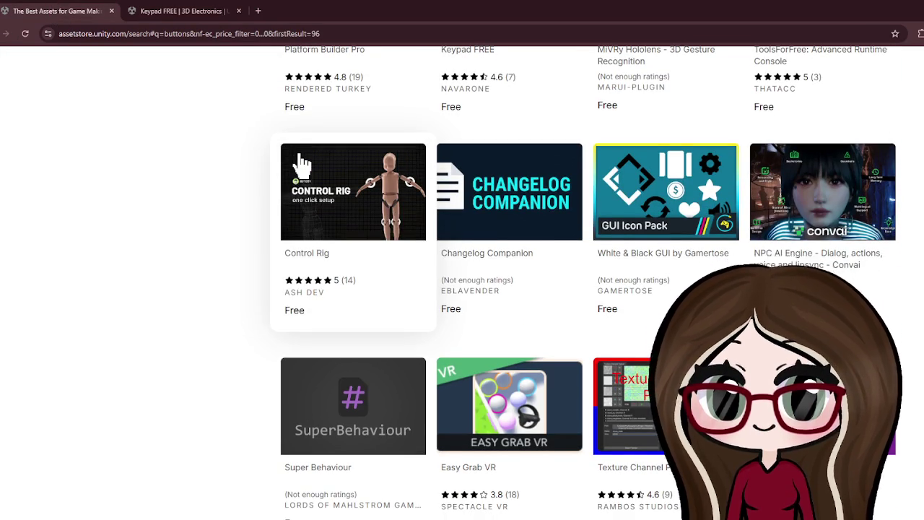
pyautogui.scroll(-1, 302, 166)
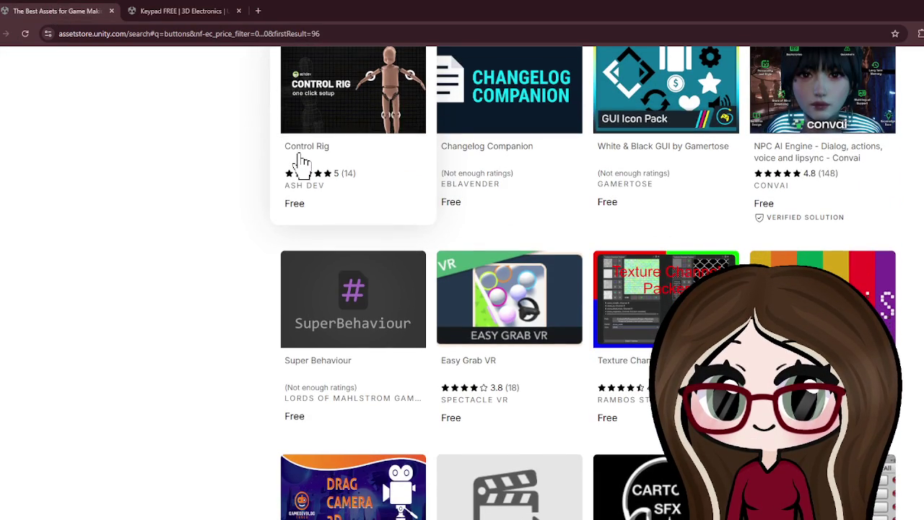
pyautogui.click(307, 148)
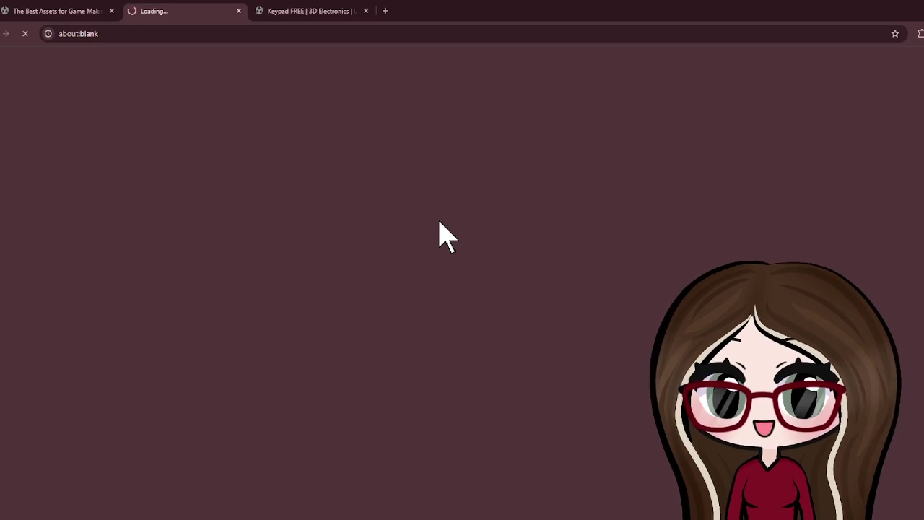
pyautogui.click(51, 11)
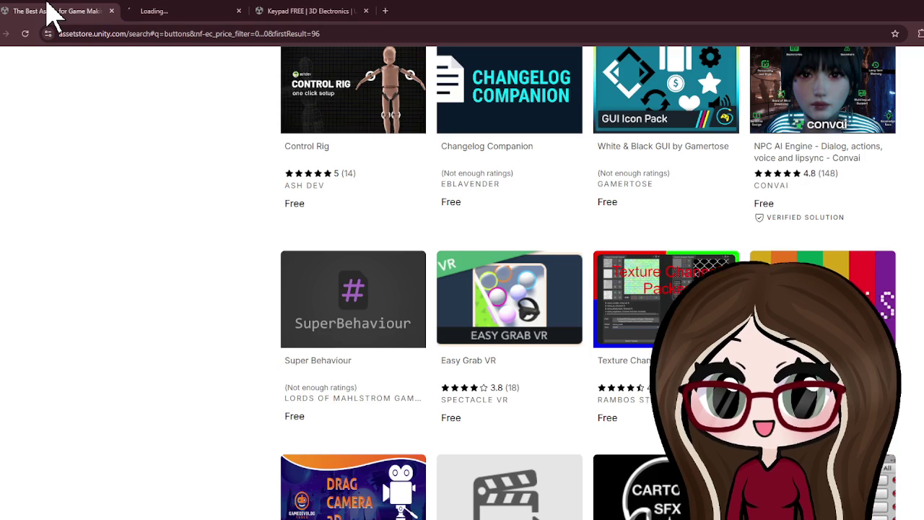
# Go to page 3 of the free buttons results and return to the top of the list.
pyautogui.scroll(-3, 322, 249)
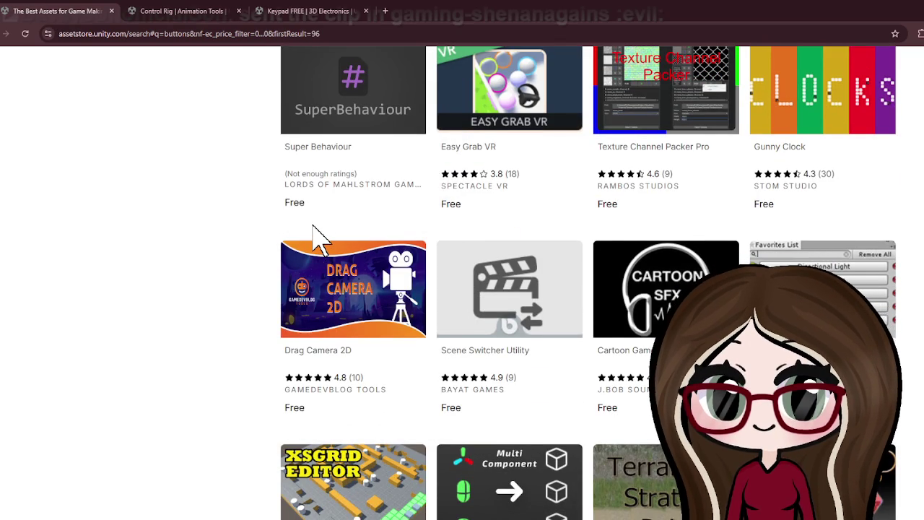
pyautogui.scroll(-2, 317, 235)
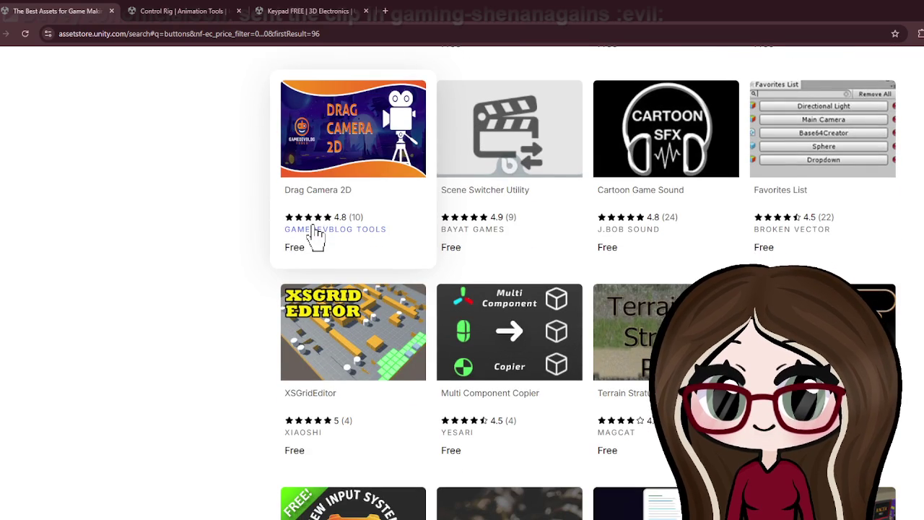
pyautogui.scroll(-2, 686, 325)
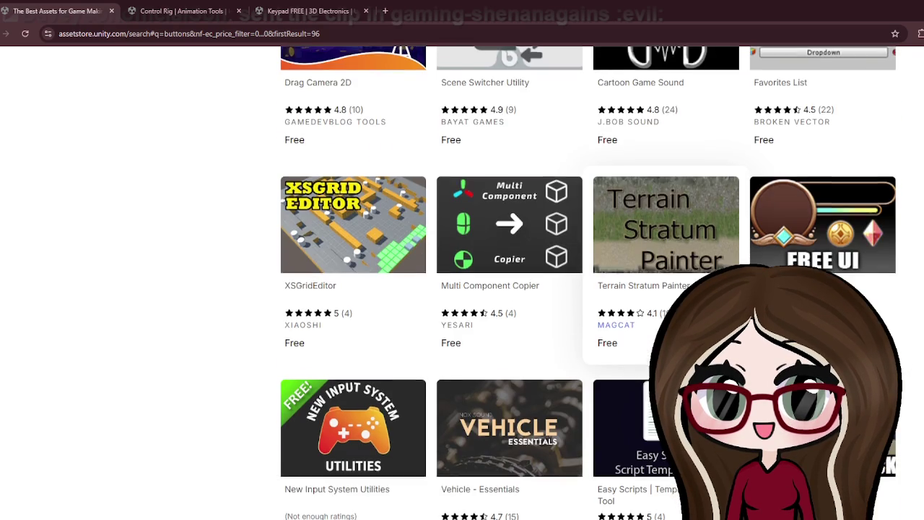
pyautogui.scroll(-2, 686, 325)
pyautogui.scroll(-3, 274, 181)
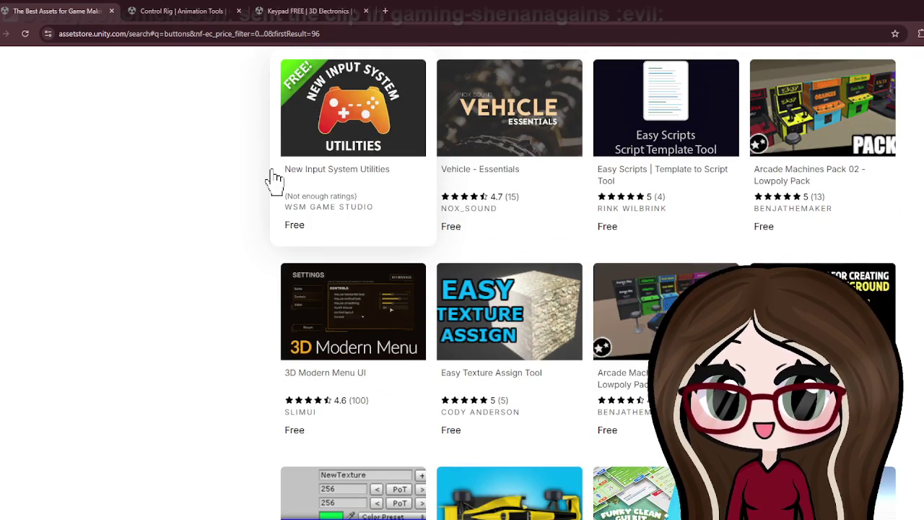
pyautogui.scroll(-2, 275, 181)
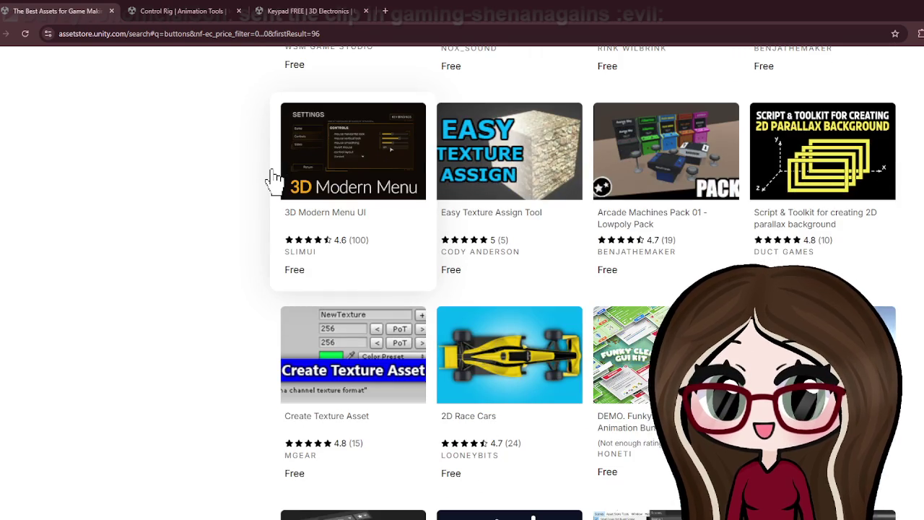
pyautogui.scroll(-3, 275, 179)
pyautogui.scroll(-2, 274, 179)
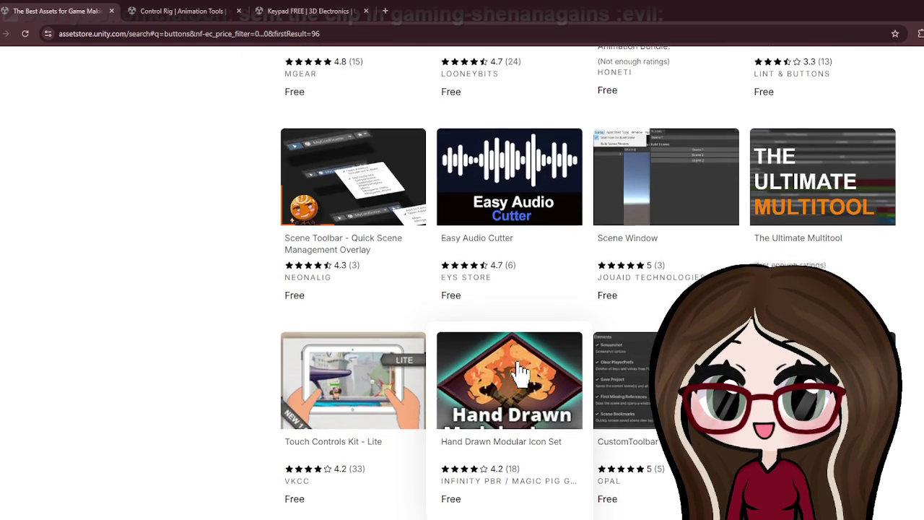
pyautogui.scroll(-2, 520, 372)
pyautogui.scroll(-4, 506, 353)
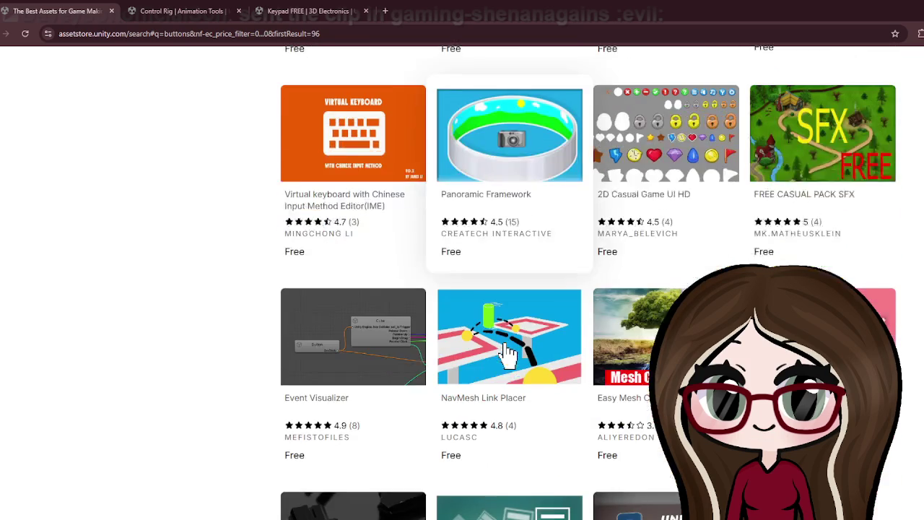
pyautogui.scroll(-3, 480, 307)
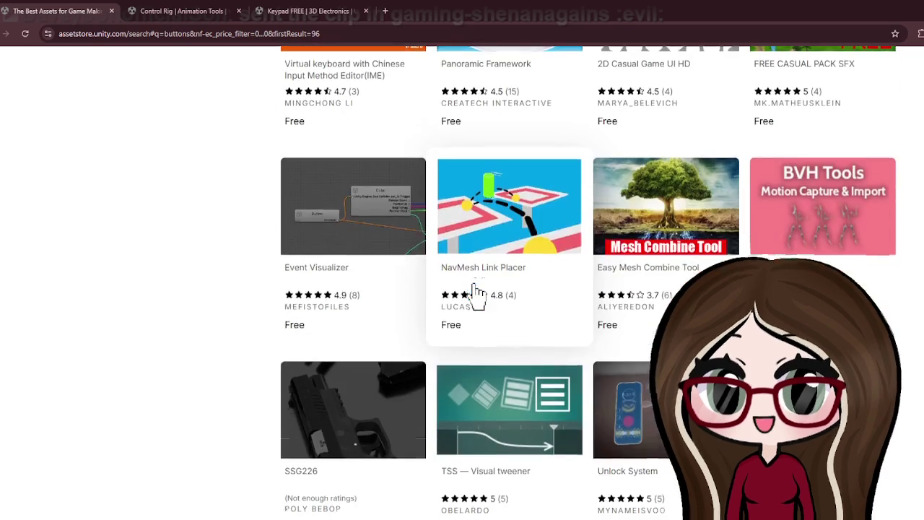
pyautogui.scroll(-3, 476, 292)
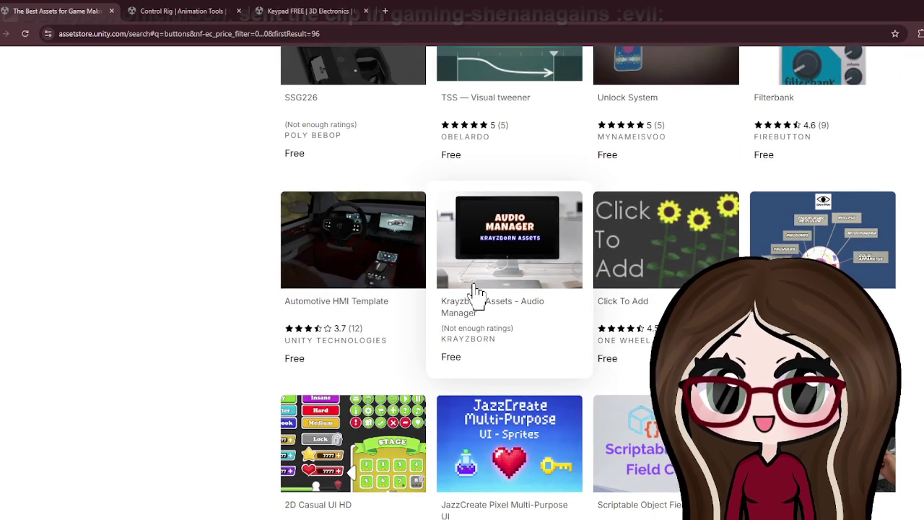
pyautogui.scroll(-1, 253, 246)
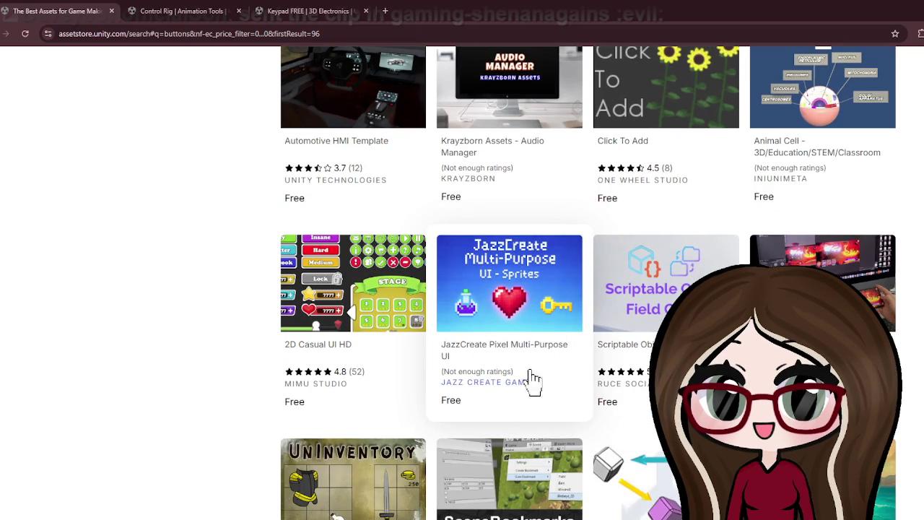
pyautogui.scroll(-3, 518, 339)
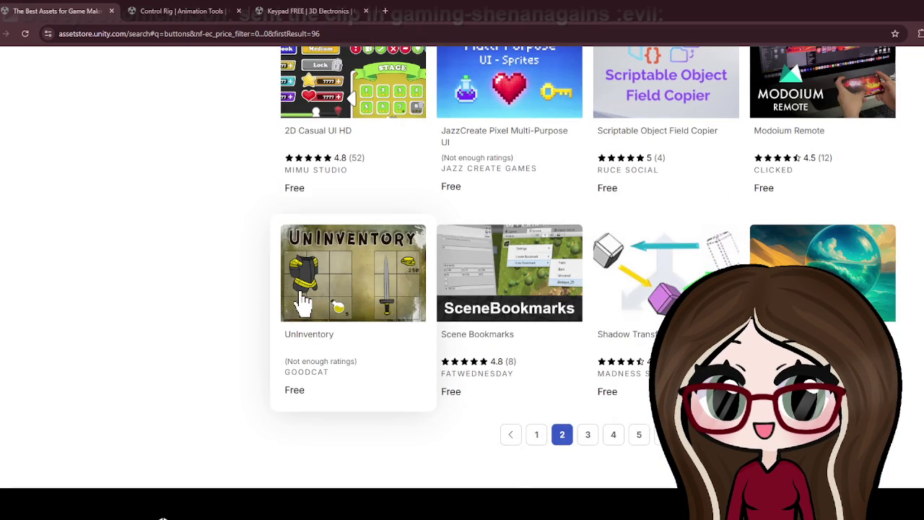
pyautogui.click(596, 442)
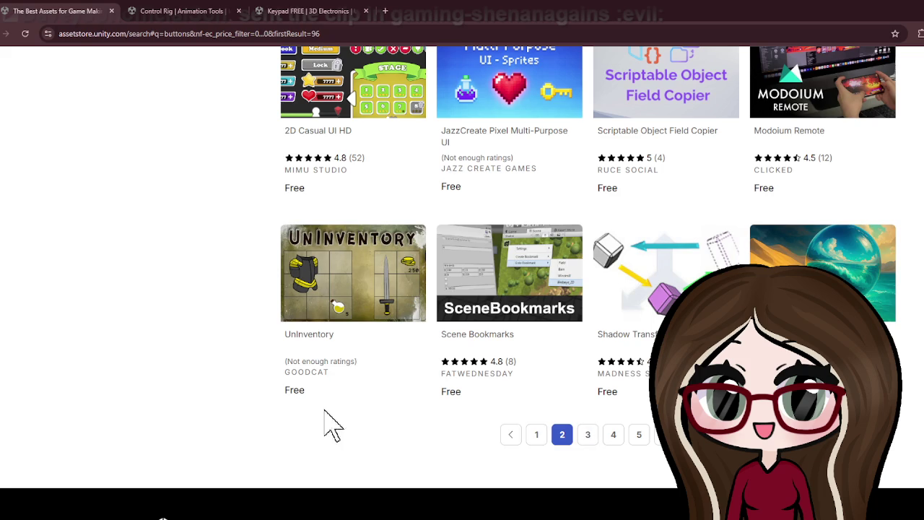
pyautogui.scroll(15, 599, 426)
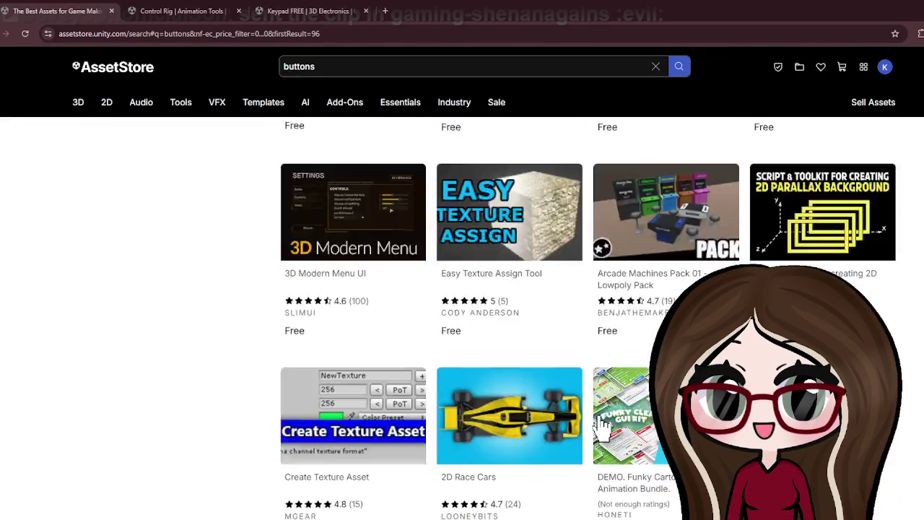
pyautogui.scroll(15, 599, 419)
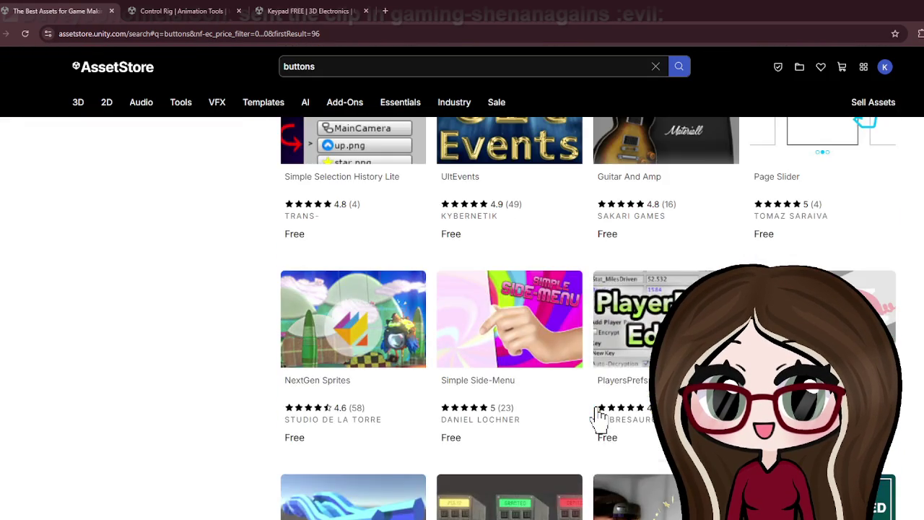
pyautogui.scroll(3, 596, 412)
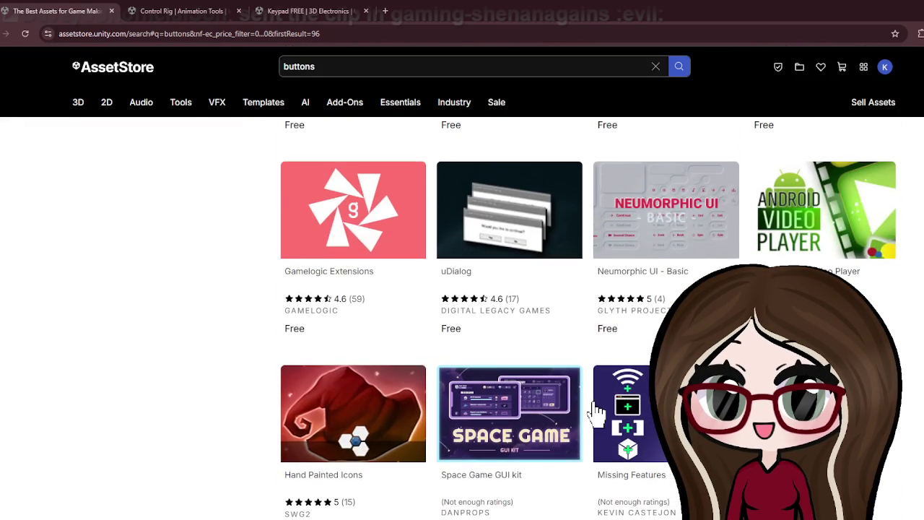
pyautogui.scroll(4, 592, 414)
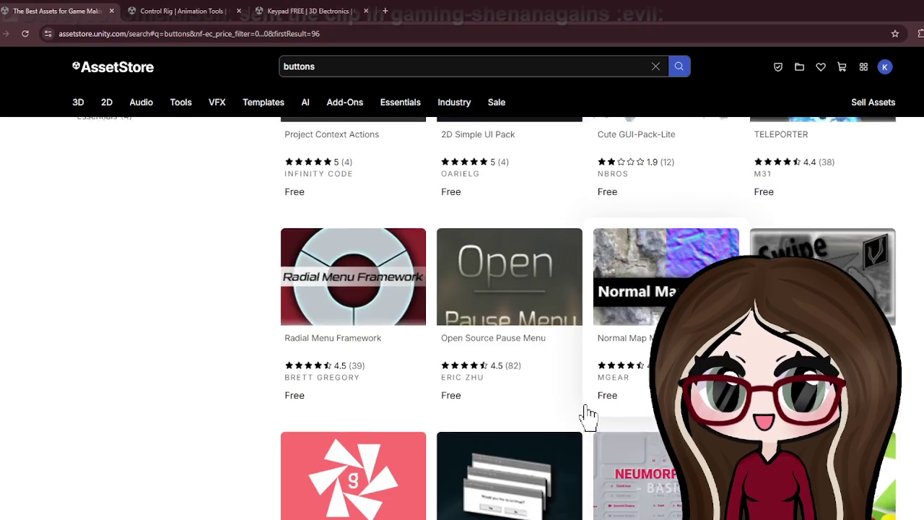
pyautogui.scroll(4, 588, 409)
pyautogui.moveTo(108, 108)
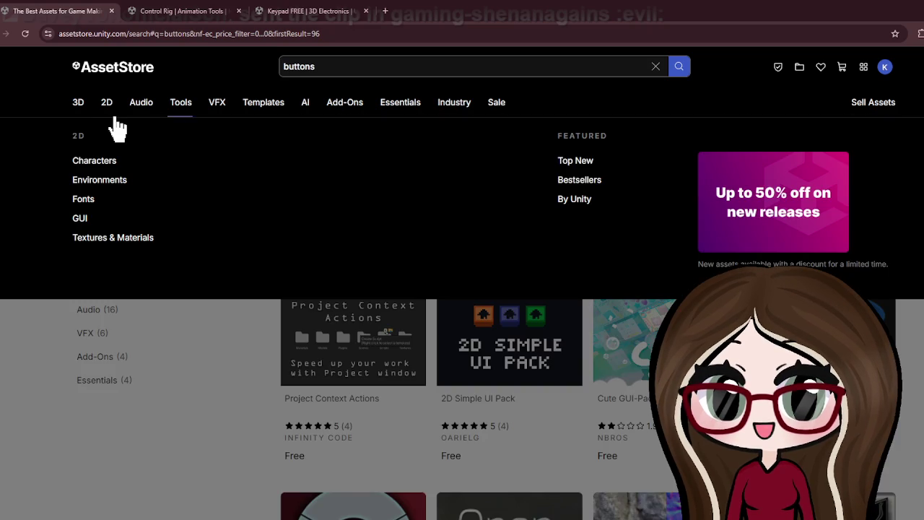
# Browse the 2D Characters category sorted by Price (Low to High).
pyautogui.click(100, 162)
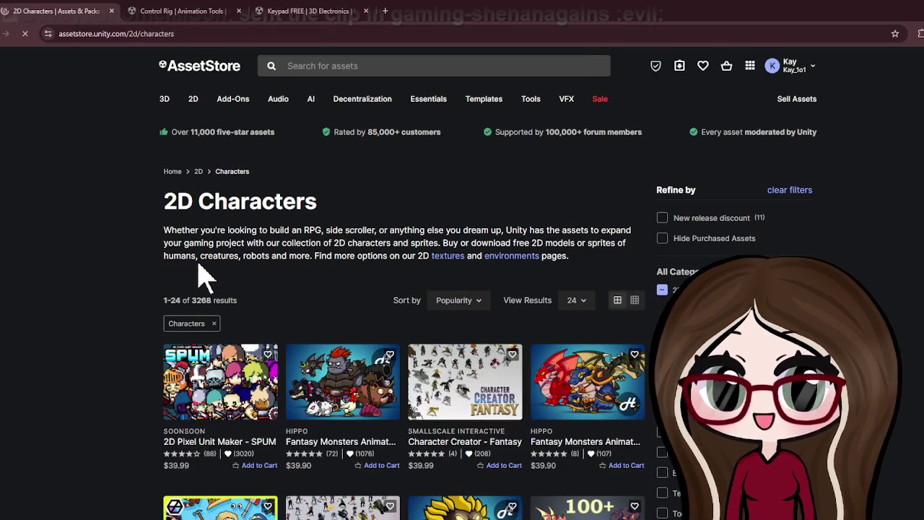
pyautogui.click(462, 302)
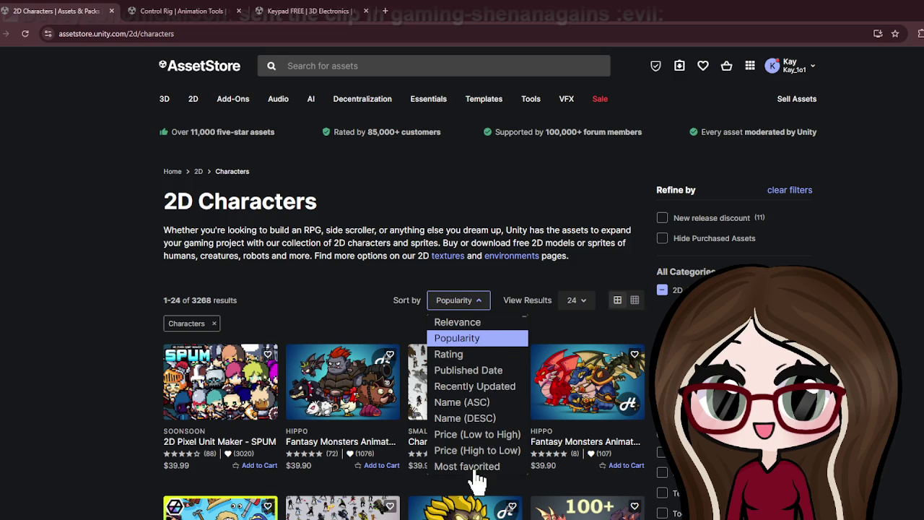
pyautogui.click(471, 434)
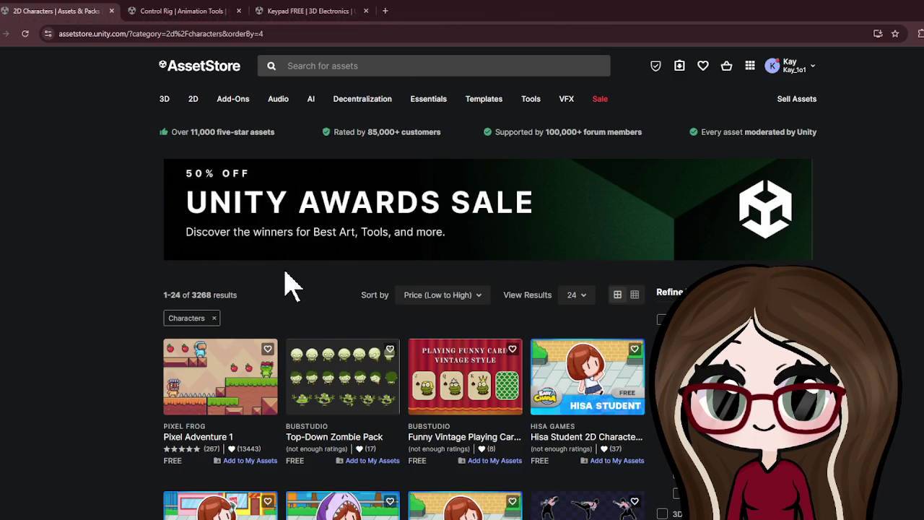
# Go to the next page of the price-sorted character results.
pyautogui.scroll(-1, 285, 274)
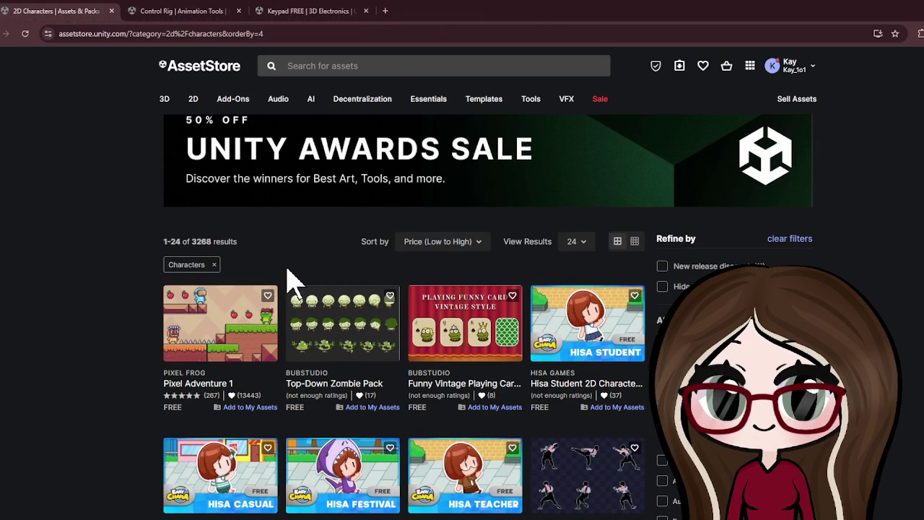
pyautogui.scroll(-3, 293, 278)
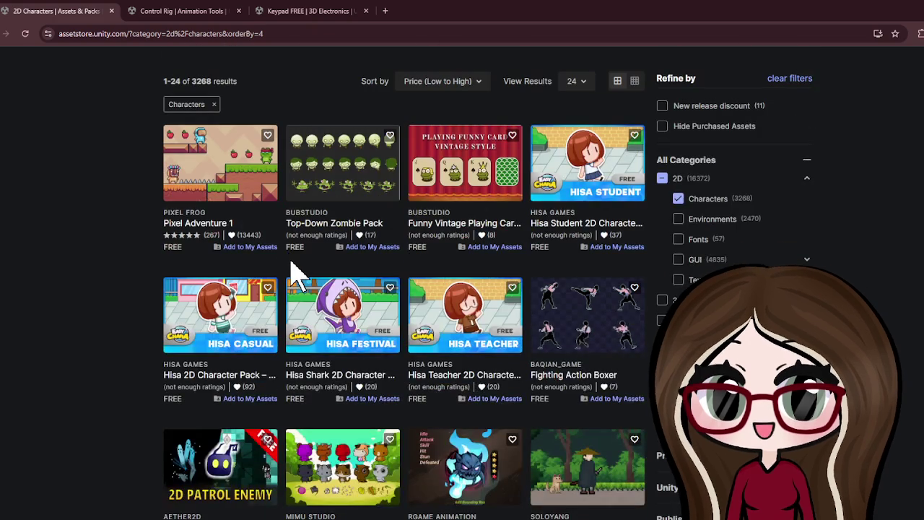
pyautogui.scroll(-4, 524, 326)
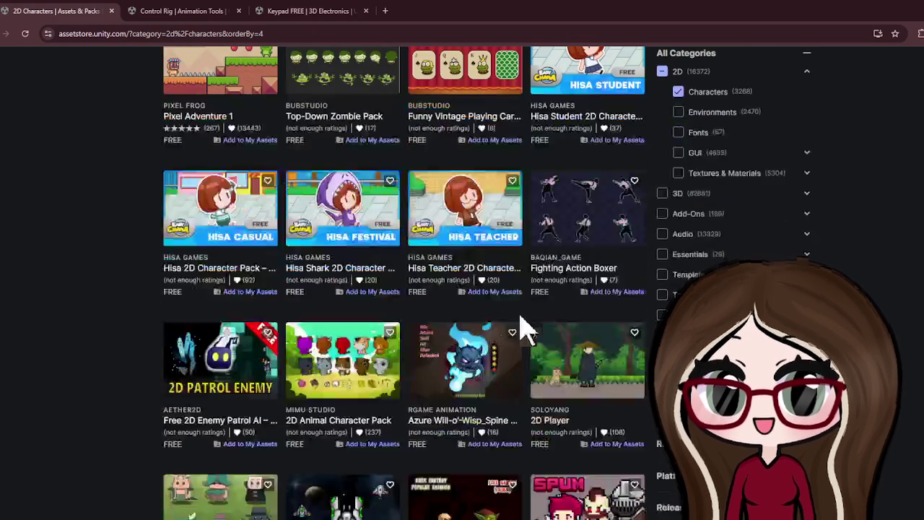
pyautogui.scroll(-2, 560, 296)
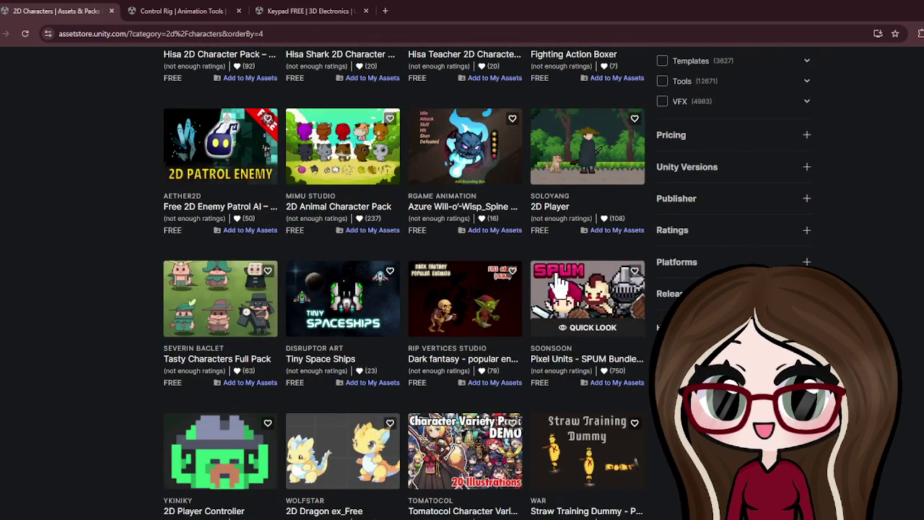
pyautogui.scroll(-3, 556, 300)
pyautogui.scroll(-3, 556, 296)
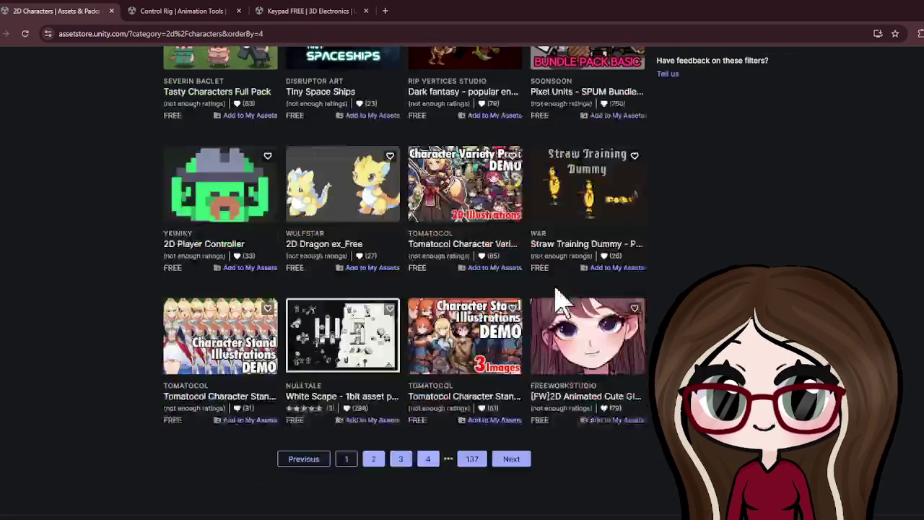
pyautogui.click(512, 406)
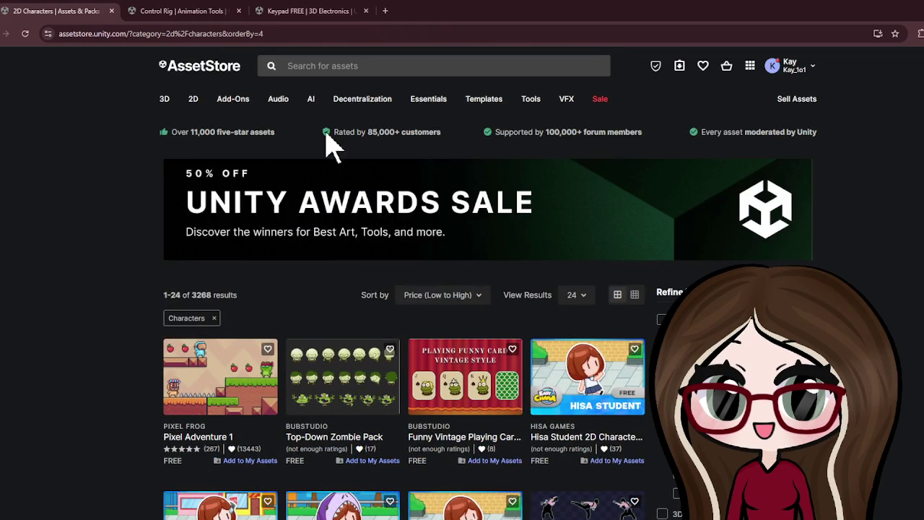
# Switch to the 2D Textures & Materials category.
pyautogui.moveTo(197, 103)
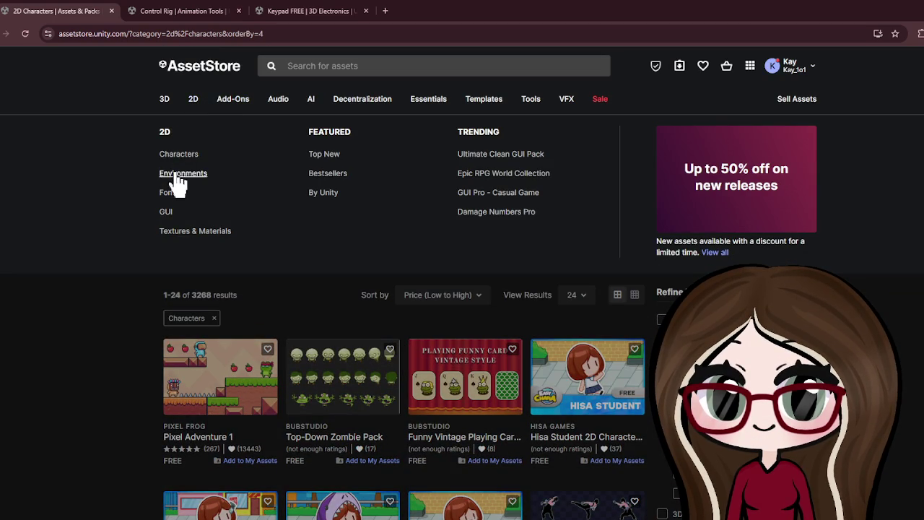
pyautogui.click(170, 231)
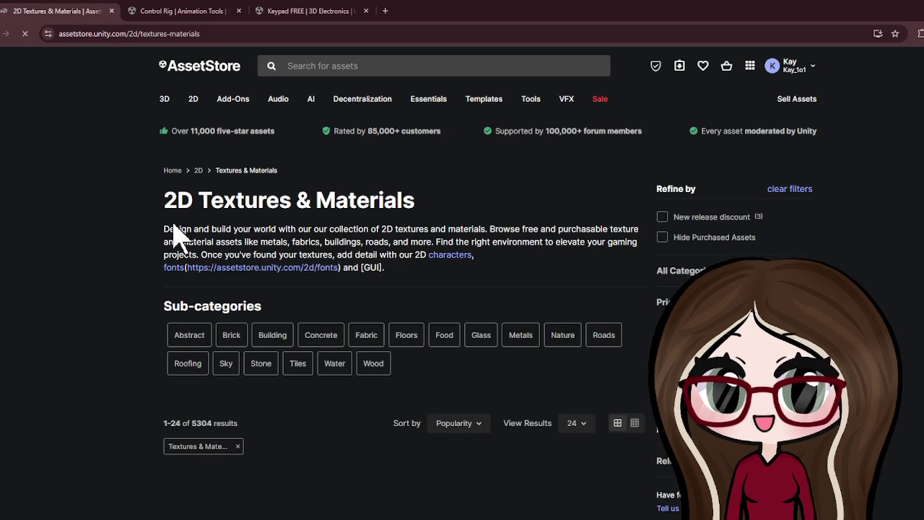
pyautogui.scroll(-2, 262, 234)
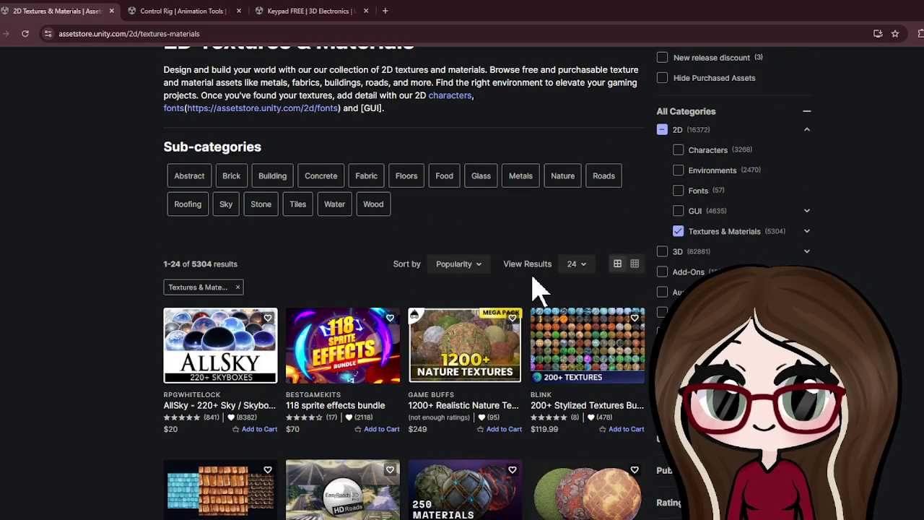
pyautogui.click(473, 278)
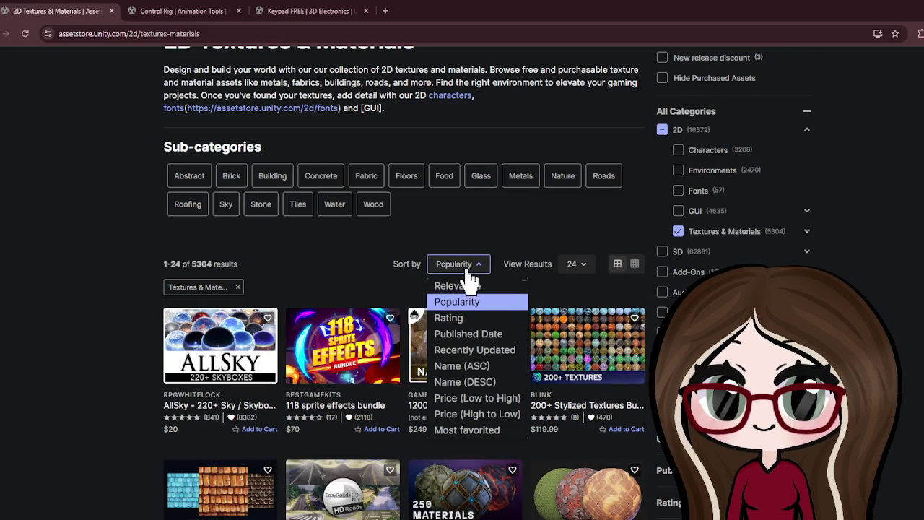
pyautogui.click(478, 399)
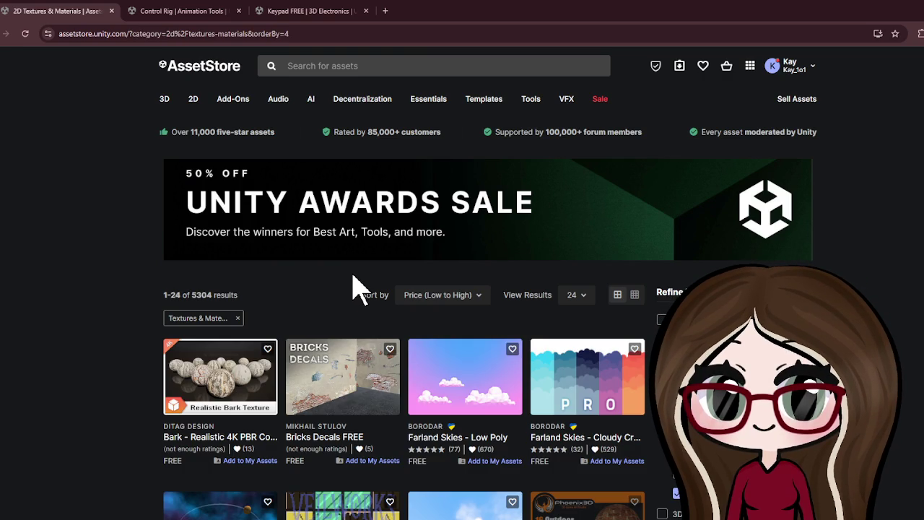
pyautogui.scroll(-2, 359, 289)
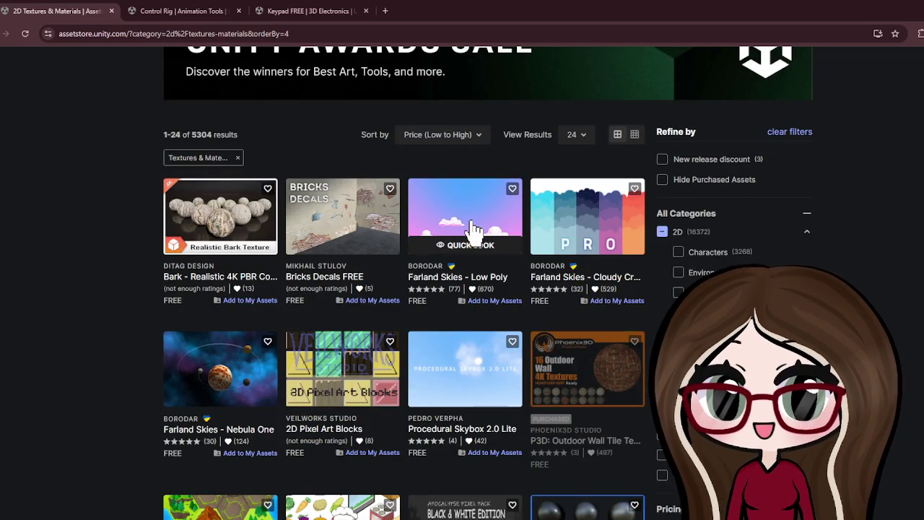
pyautogui.scroll(-2, 475, 231)
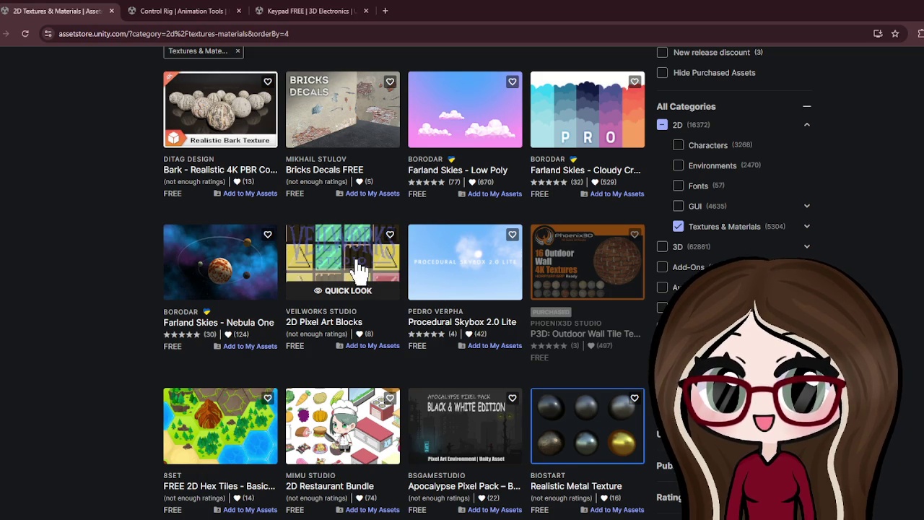
pyautogui.scroll(-3, 359, 268)
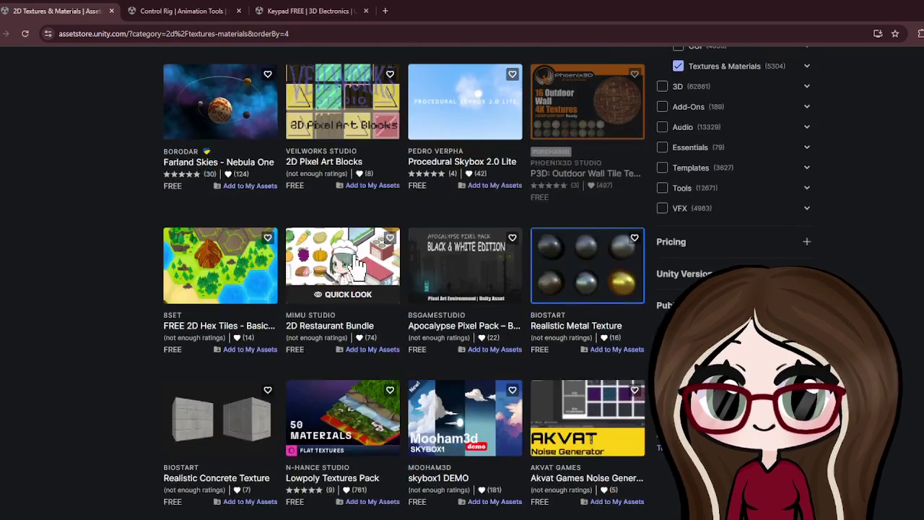
pyautogui.scroll(-1, 359, 269)
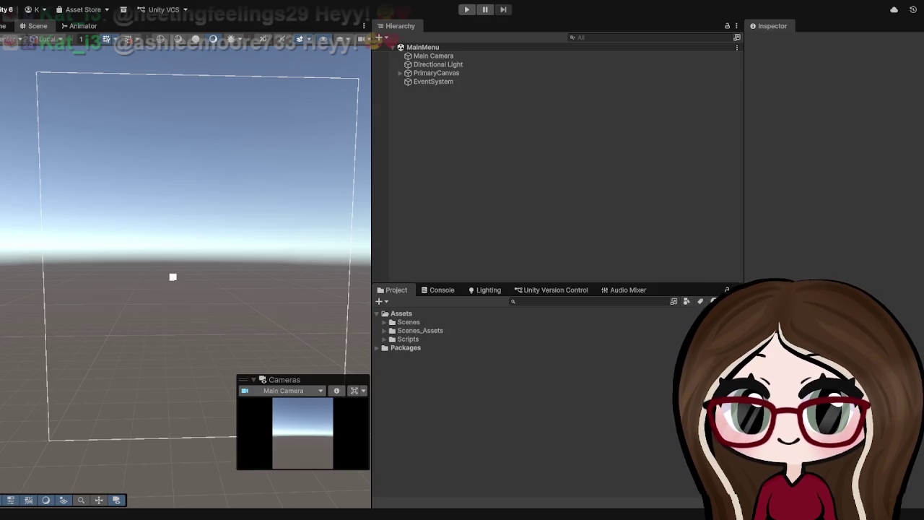
# Expand PrimaryCanvas in the Hierarchy to reveal its UI_Root child.
pyautogui.click(400, 72)
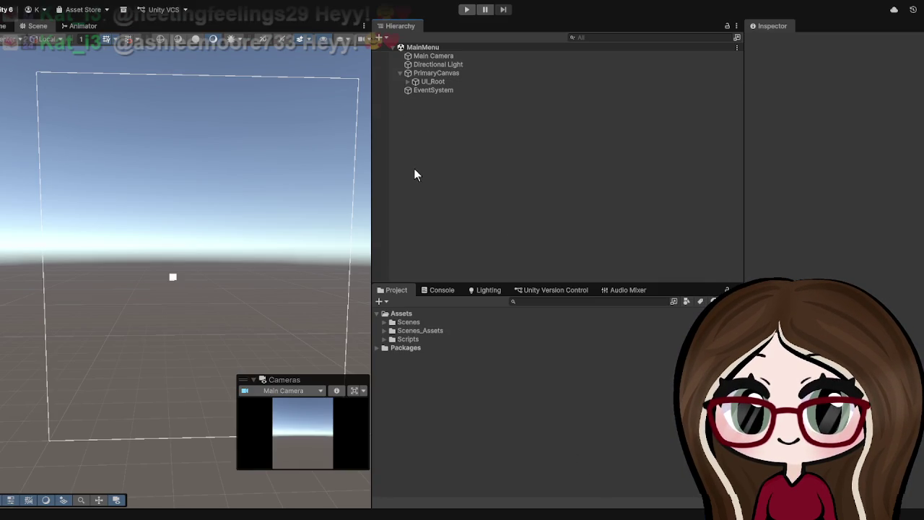
# Collapse PrimaryCanvas and check the MainMenu scene asset in the Scenes folder.
pyautogui.click(400, 73)
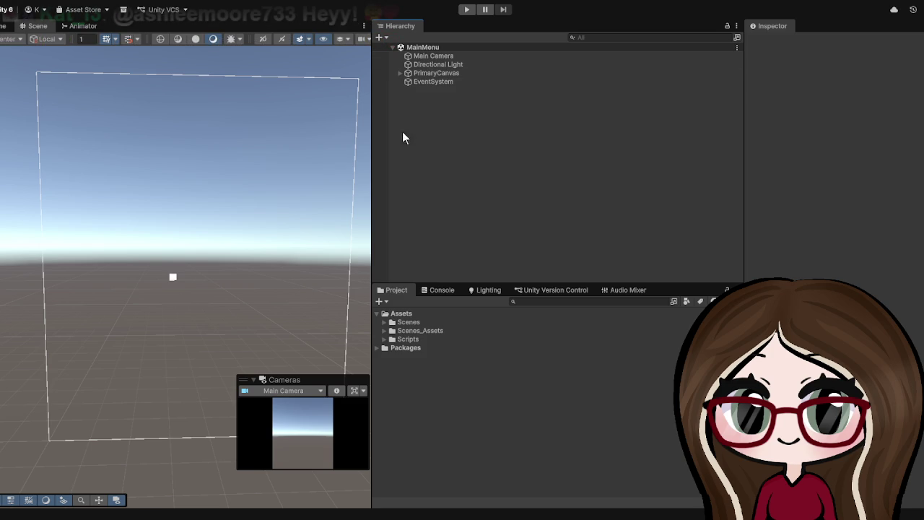
pyautogui.click(384, 322)
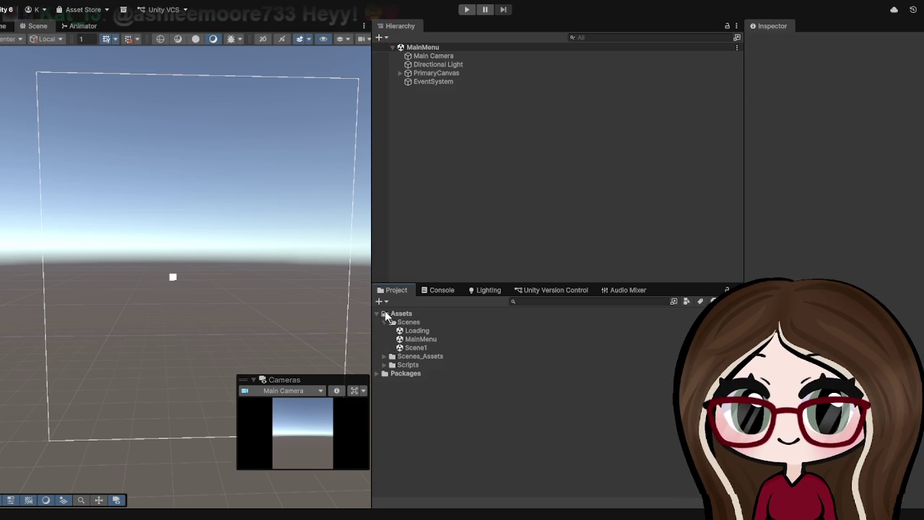
pyautogui.click(423, 339)
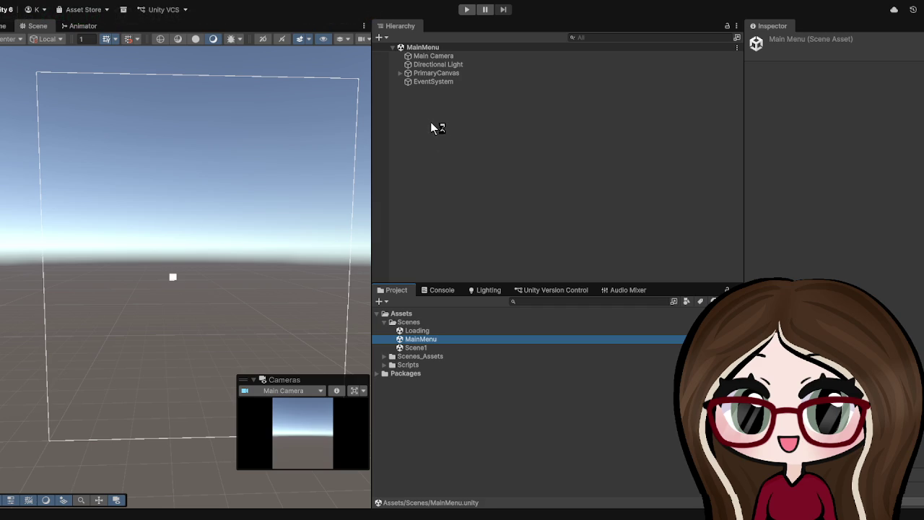
# Unfold UI_Root > Background, select Background_Image and show its 0.5 anchor min/max values.
pyautogui.click(399, 73)
pyautogui.click(416, 81)
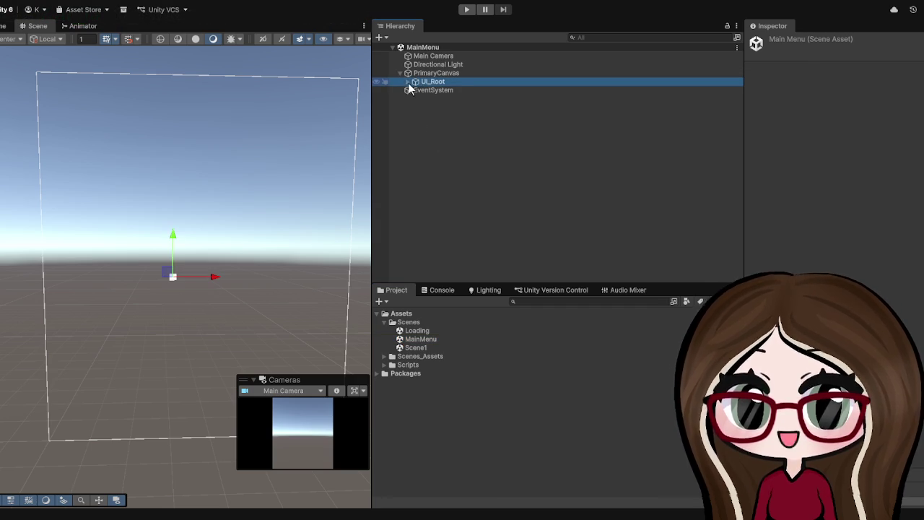
pyautogui.click(408, 81)
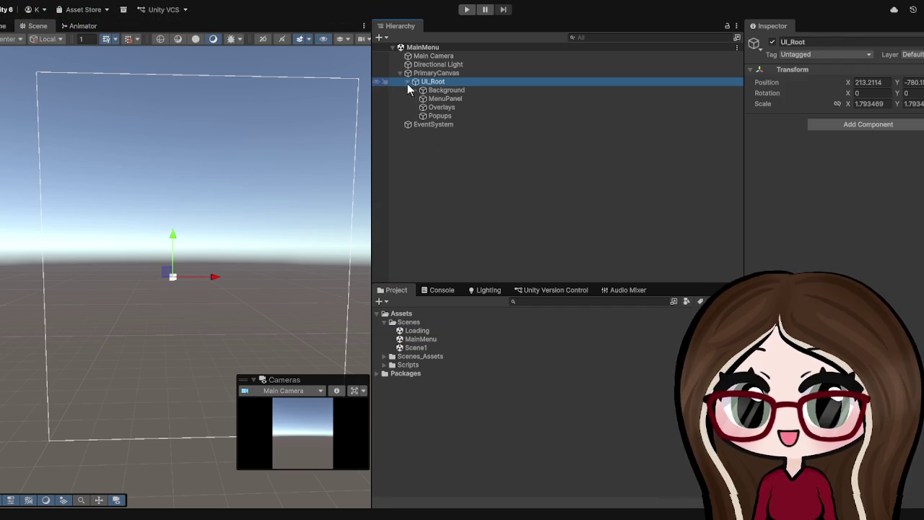
pyautogui.click(456, 91)
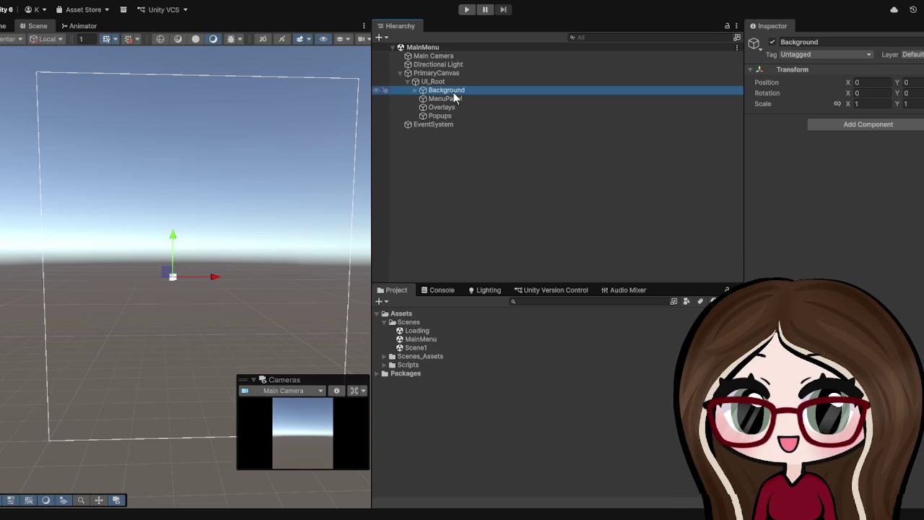
pyautogui.click(424, 90)
pyautogui.click(435, 98)
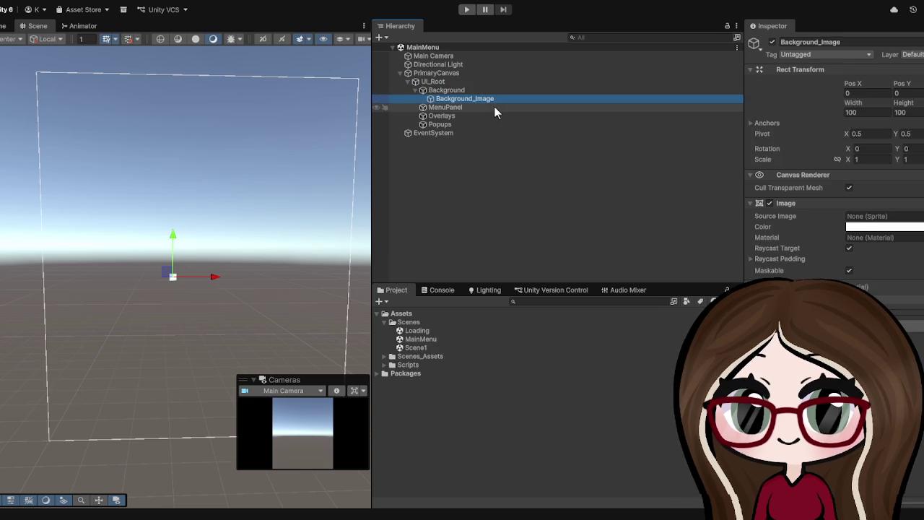
pyautogui.click(759, 85)
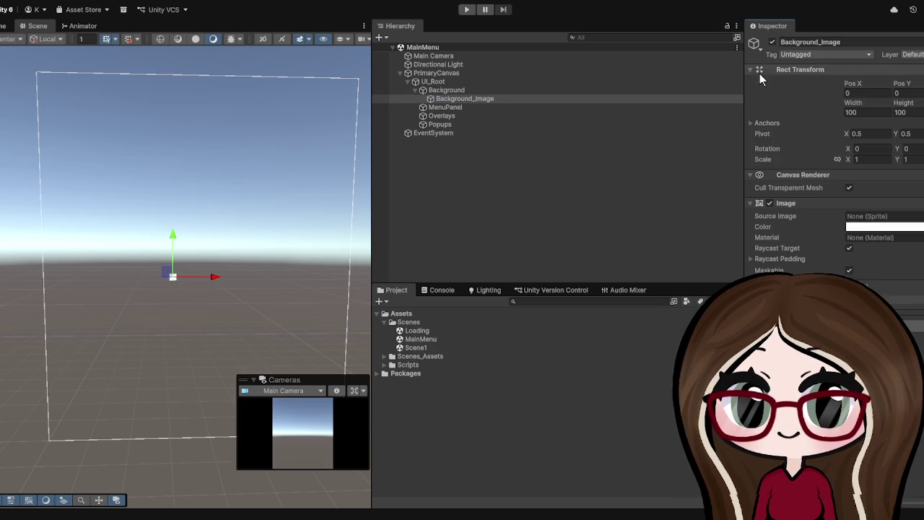
pyautogui.click(768, 123)
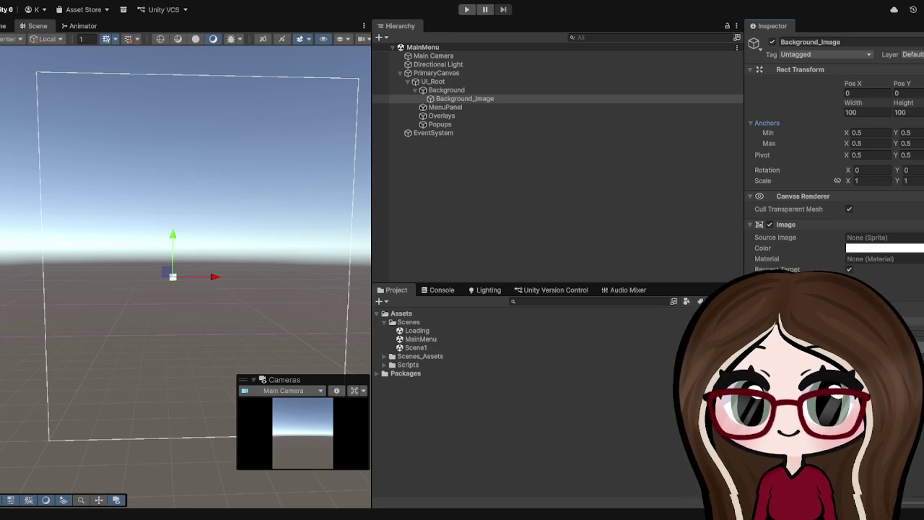
pyautogui.click(462, 99)
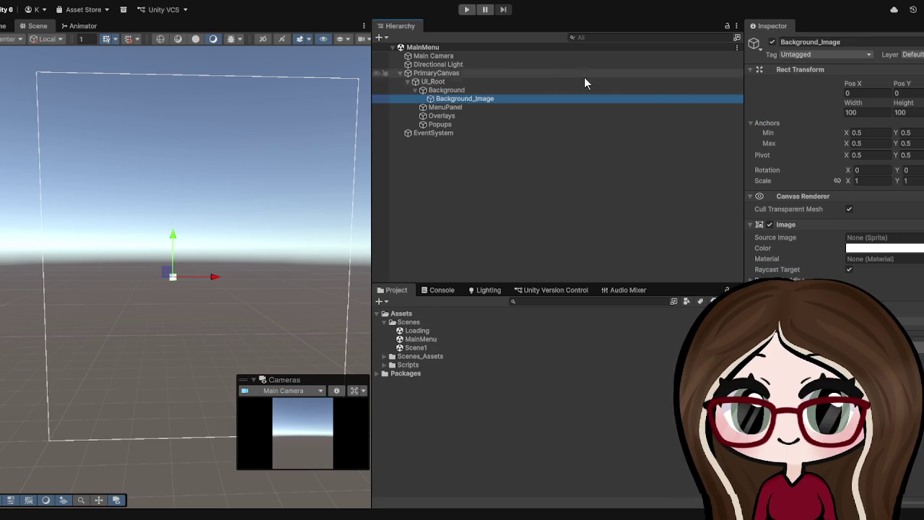
pyautogui.click(761, 71)
pyautogui.click(761, 71)
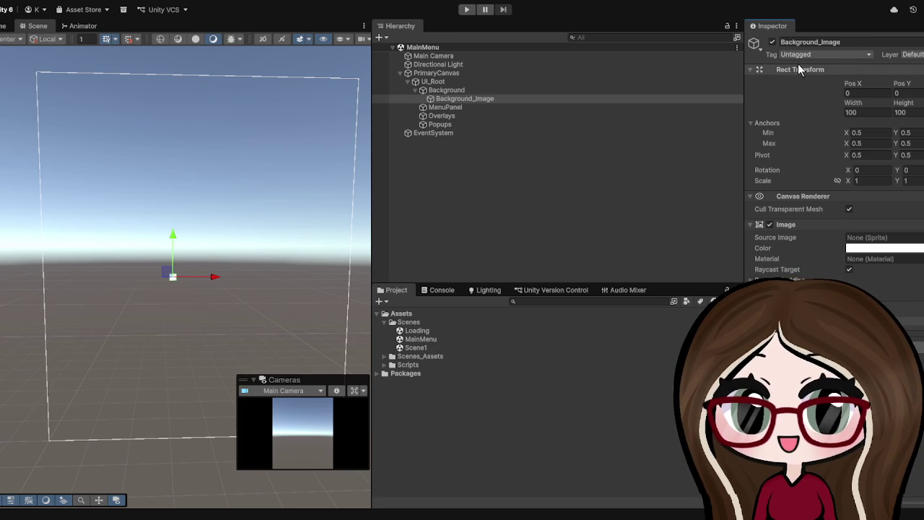
pyautogui.click(769, 123)
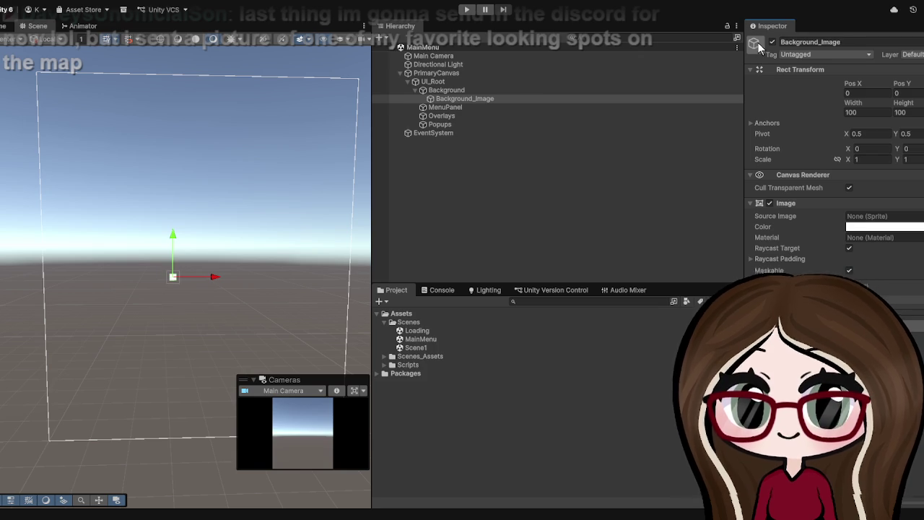
pyautogui.click(764, 71)
pyautogui.click(761, 70)
pyautogui.click(762, 70)
pyautogui.click(762, 70)
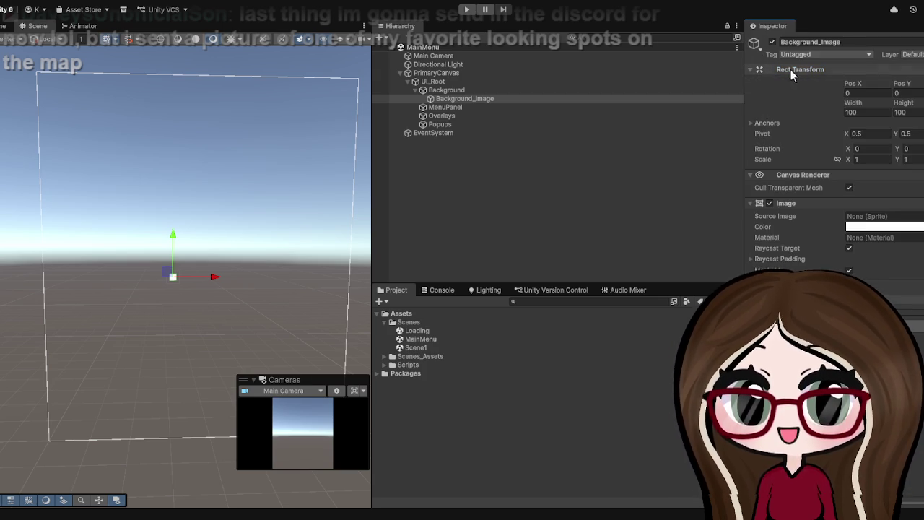
pyautogui.doubleClick(762, 69)
pyautogui.click(800, 69)
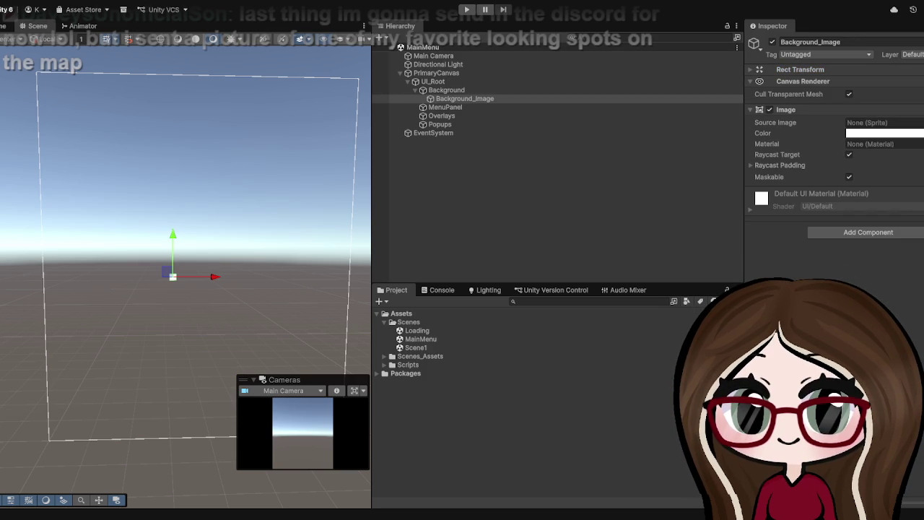
pyautogui.click(756, 70)
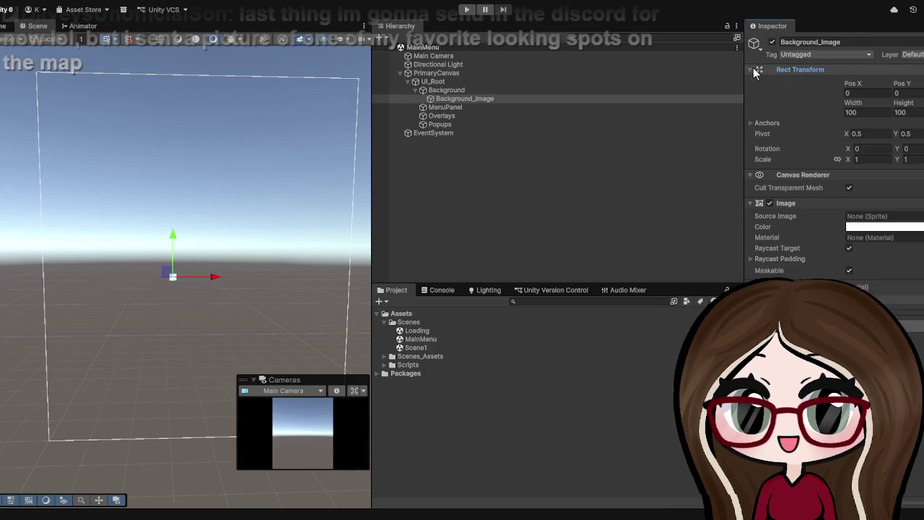
pyautogui.click(768, 123)
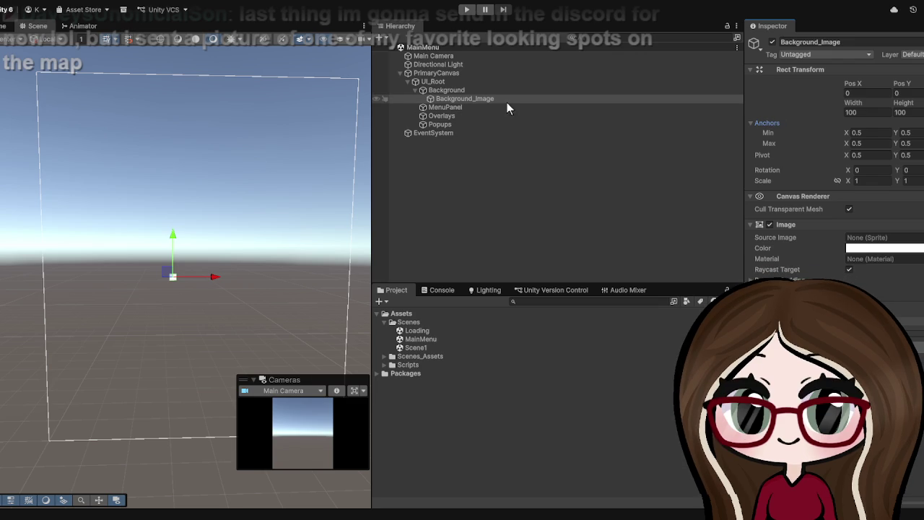
pyautogui.click(447, 89)
pyautogui.click(454, 82)
pyautogui.click(453, 72)
pyautogui.click(776, 104)
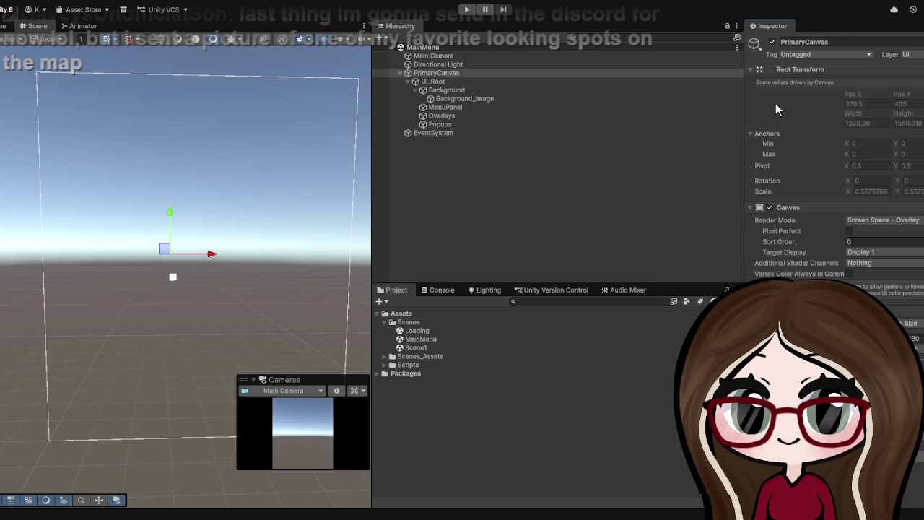
pyautogui.click(470, 99)
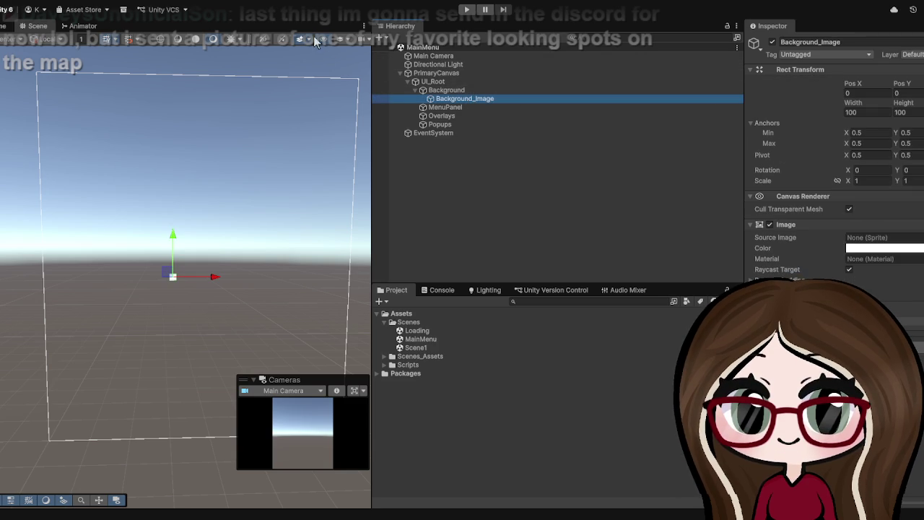
pyautogui.click(440, 90)
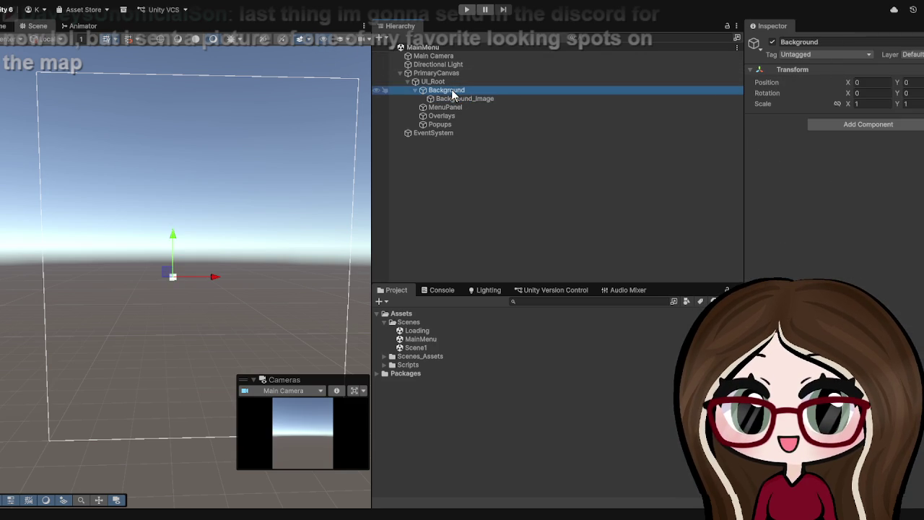
pyautogui.click(449, 98)
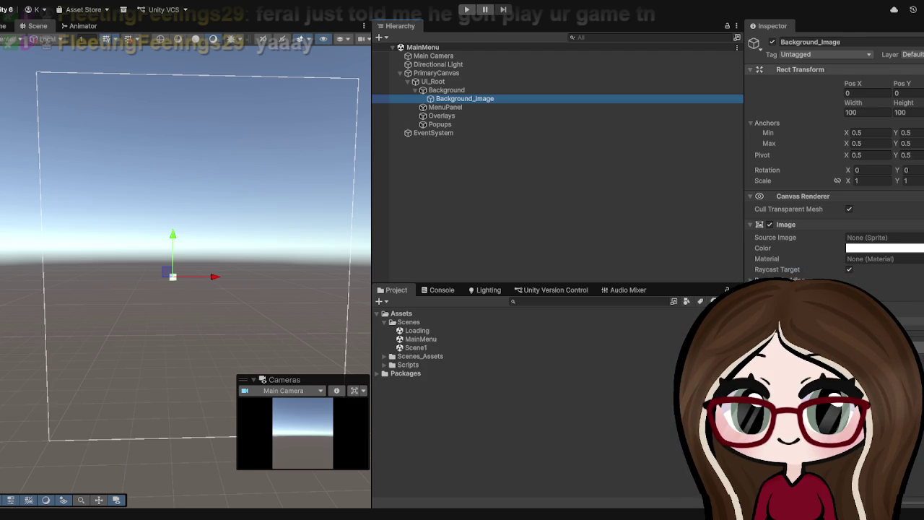
pyautogui.click(785, 101)
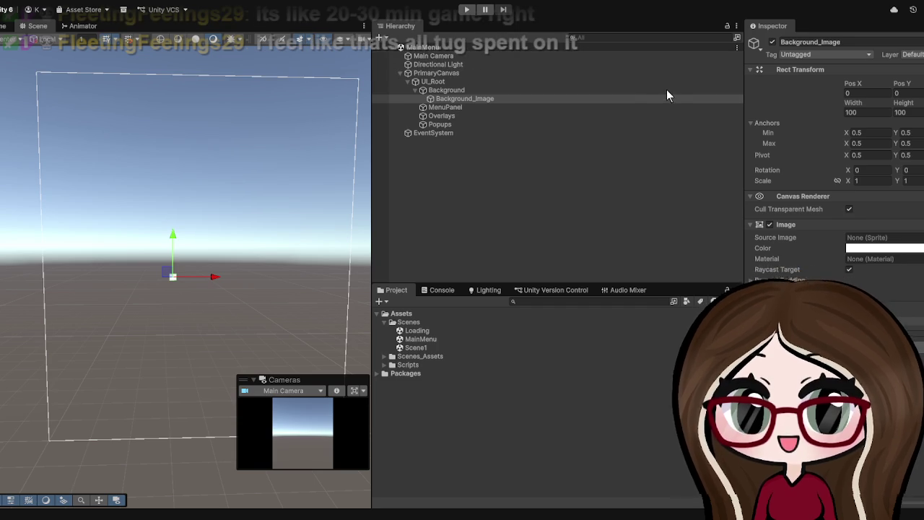
pyautogui.click(761, 70)
pyautogui.click(759, 71)
pyautogui.click(765, 67)
pyautogui.click(776, 65)
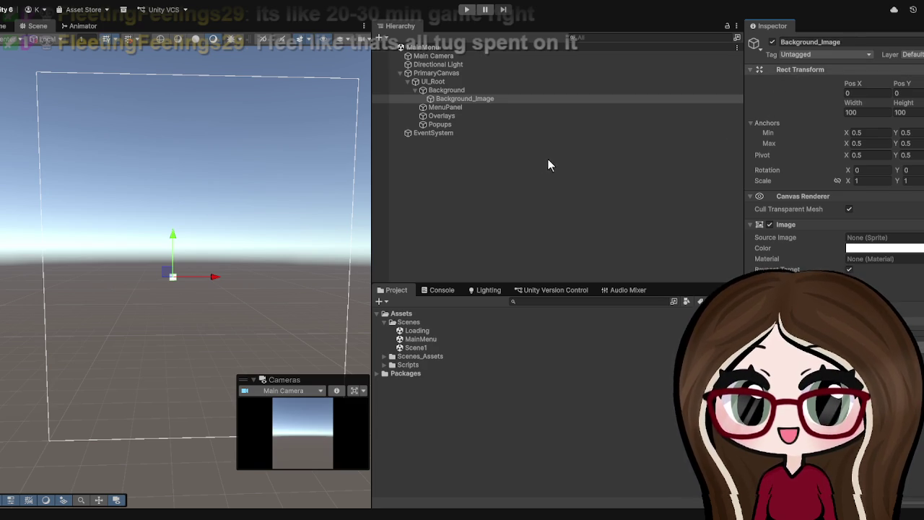
# Create a UI Image under PrimaryCanvas, name it Test and select it.
pyautogui.click(437, 180)
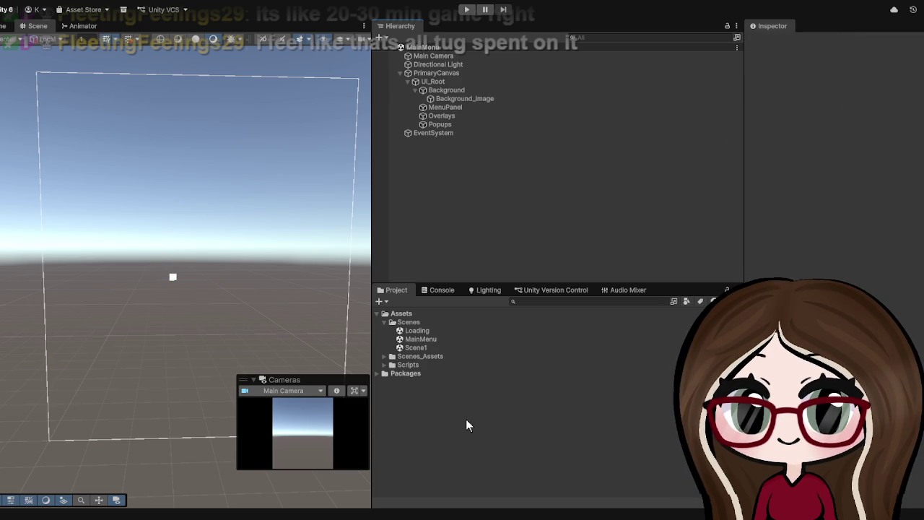
pyautogui.hotkey('ctrl', 'alt', 'i')
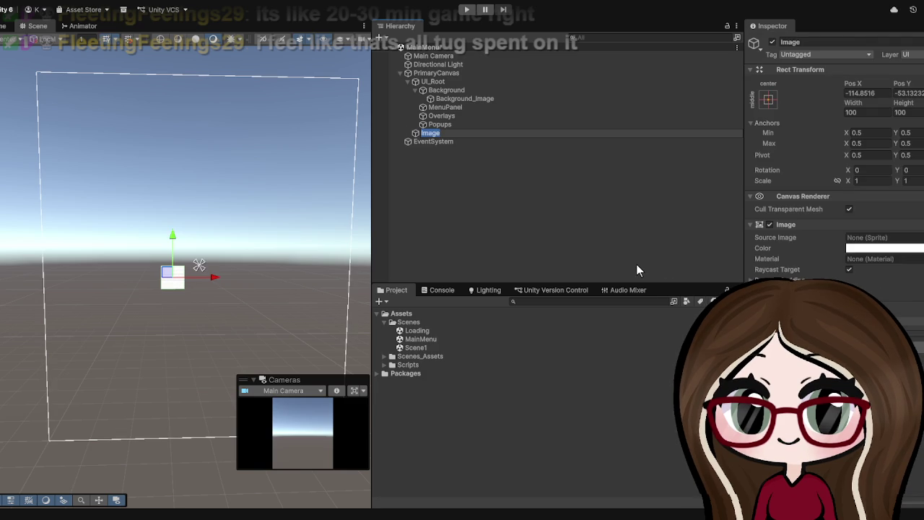
pyautogui.write('Test')
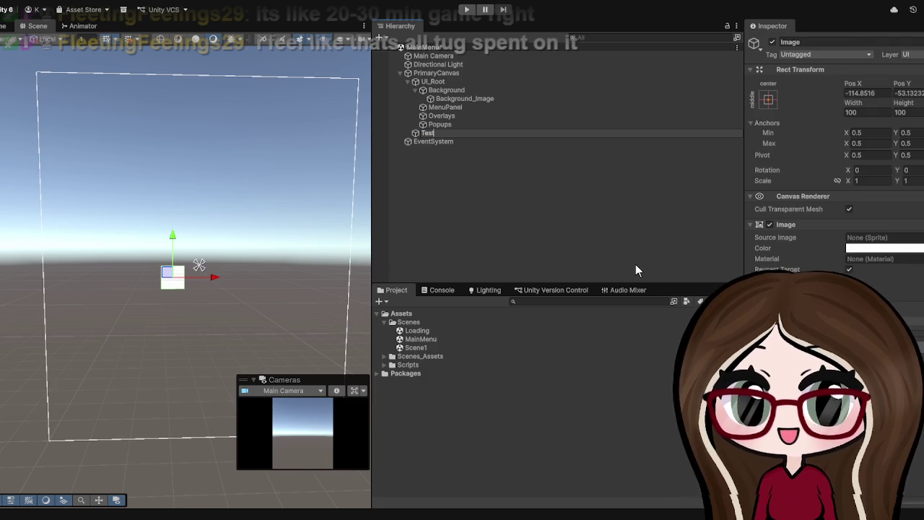
pyautogui.click(635, 264)
pyautogui.click(476, 133)
pyautogui.click(772, 98)
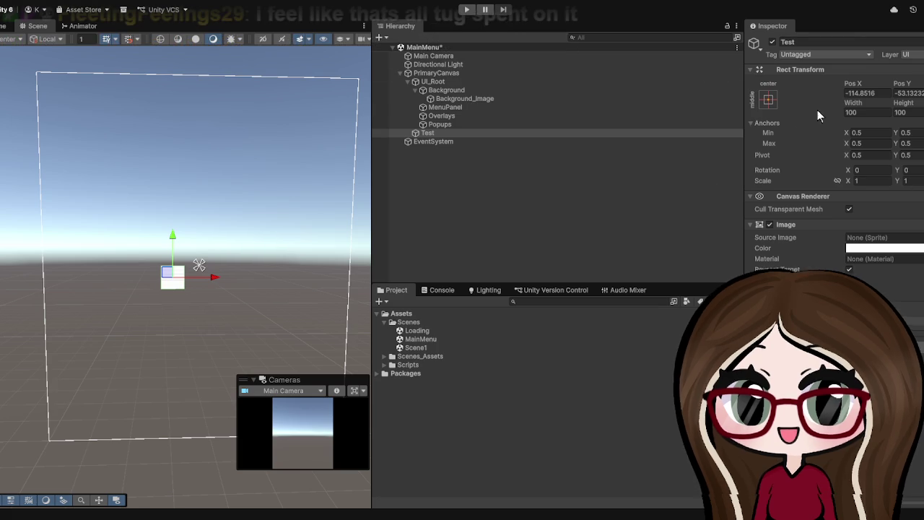
# Widen the Inspector so Test's Rect Transform and Image settings show in full.
pyautogui.moveTo(743, 129); pyautogui.dragTo(585, 155)
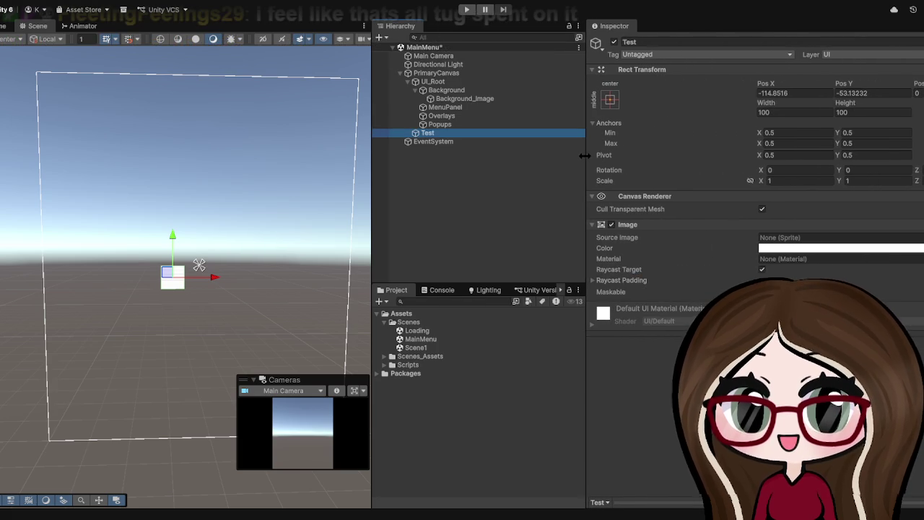
pyautogui.click(444, 132)
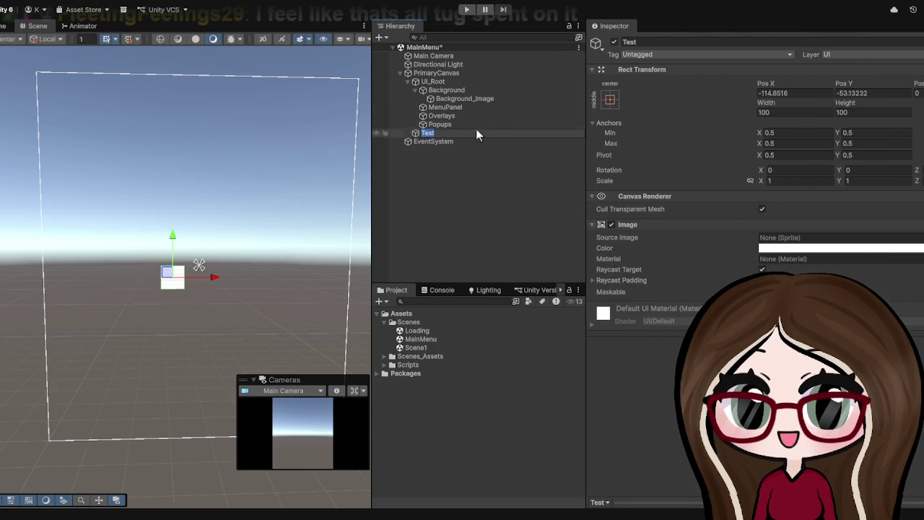
pyautogui.click(433, 133)
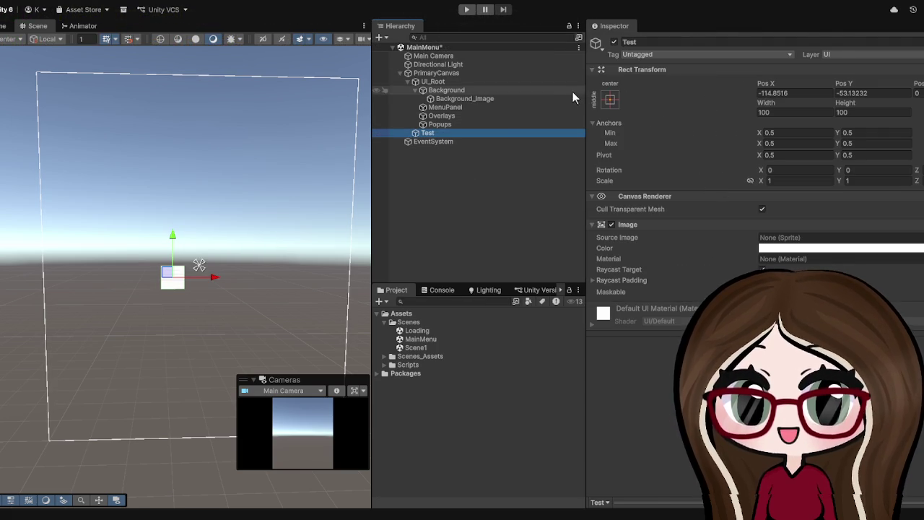
# Delete Background along with its child, then undo the deletion.
pyautogui.click(451, 99)
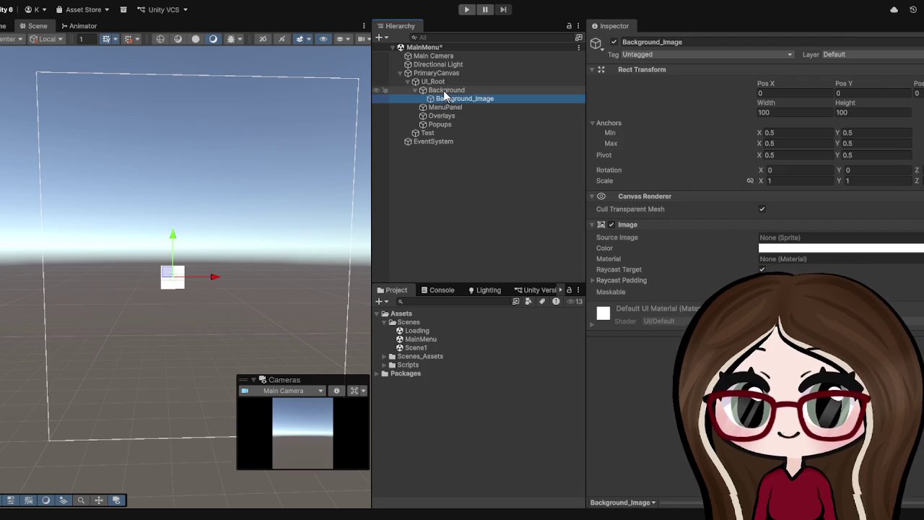
pyautogui.click(445, 91)
pyautogui.press('Delete')
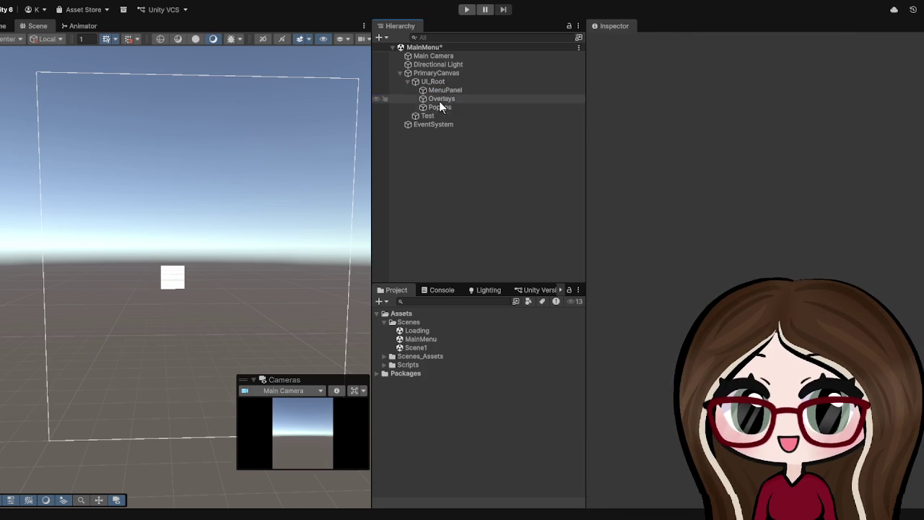
pyautogui.hotkey('ctrl', 'z')
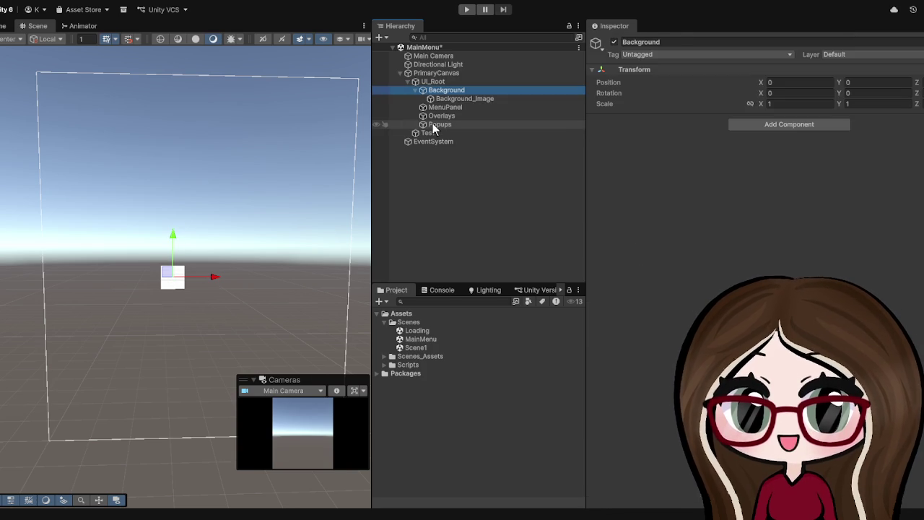
# Move Background_Image out of Background so it sits above it under UI_Root.
pyautogui.click(446, 99)
pyautogui.moveTo(446, 99); pyautogui.dragTo(439, 91)
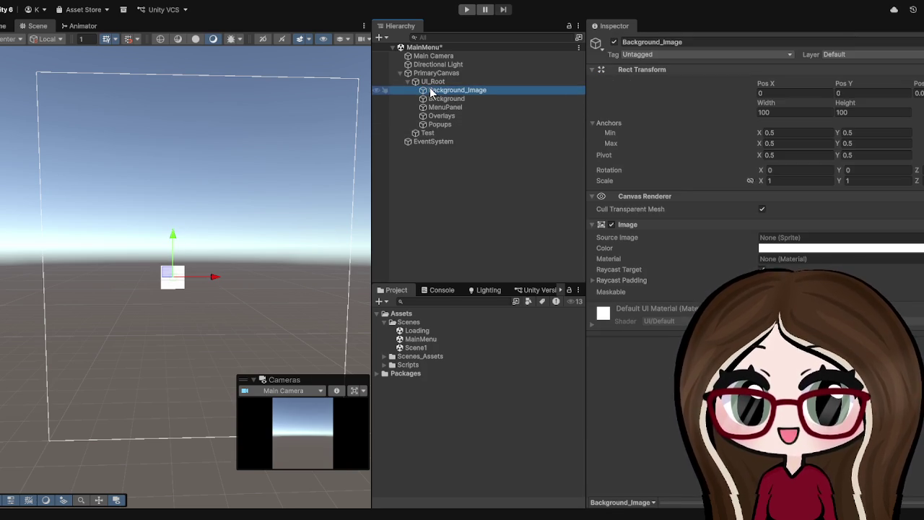
pyautogui.press('Return')
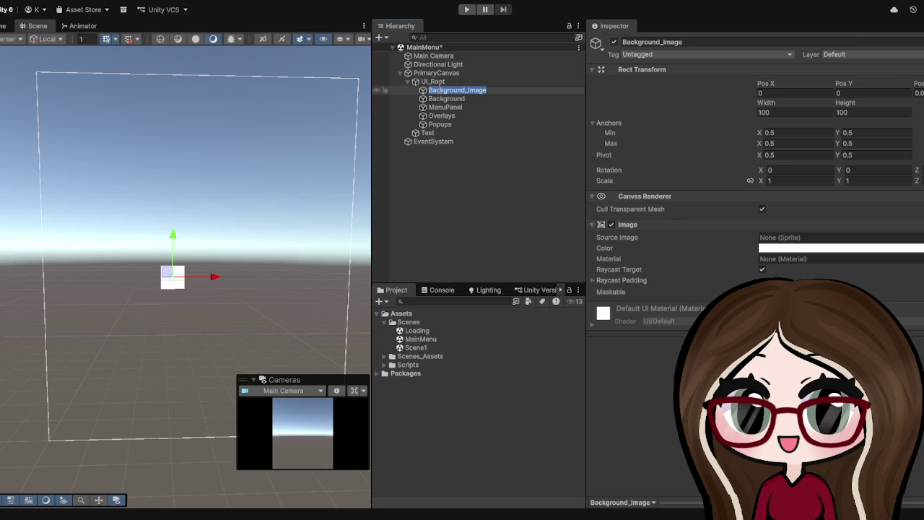
pyautogui.click(425, 141)
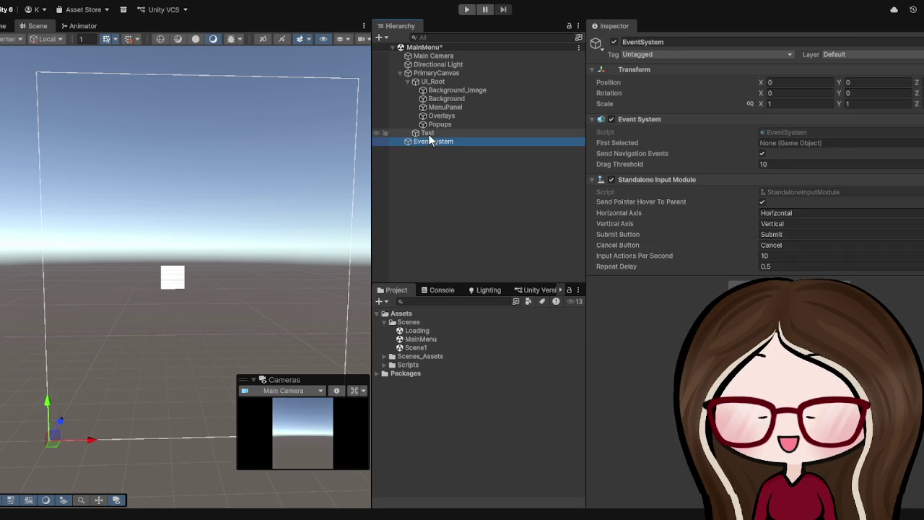
# Inspect UI_Root and PrimaryCanvas's canvas and Rect Transform settings.
pyautogui.click(429, 134)
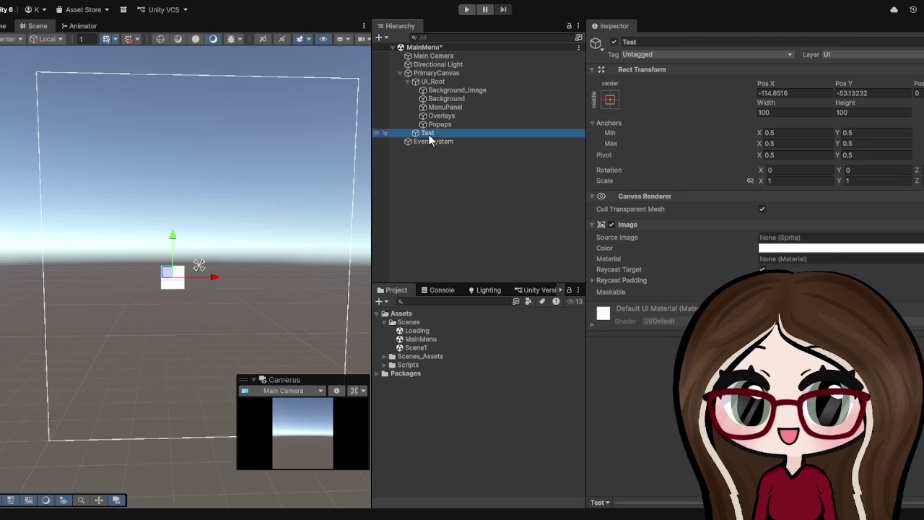
pyautogui.click(441, 81)
pyautogui.click(447, 74)
pyautogui.click(643, 69)
pyautogui.click(643, 69)
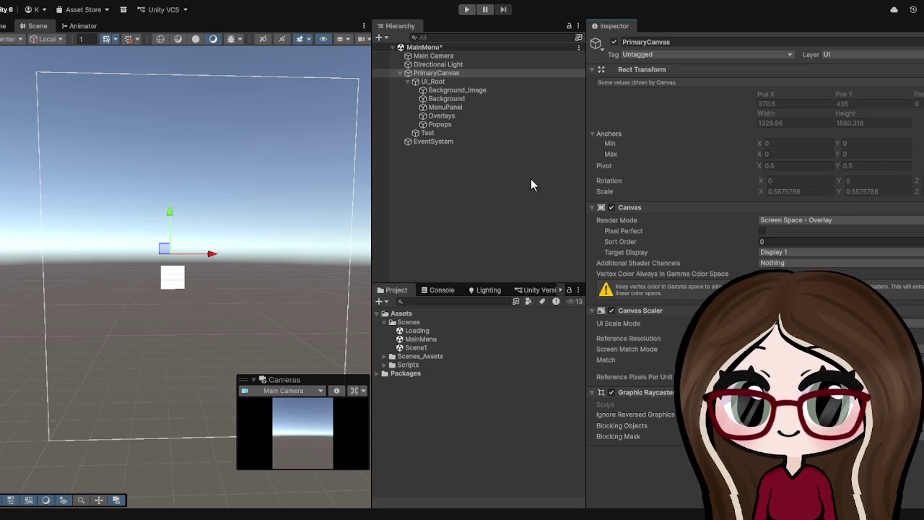
# Move Test into UI_Root as its last child, then delete Test.
pyautogui.click(424, 133)
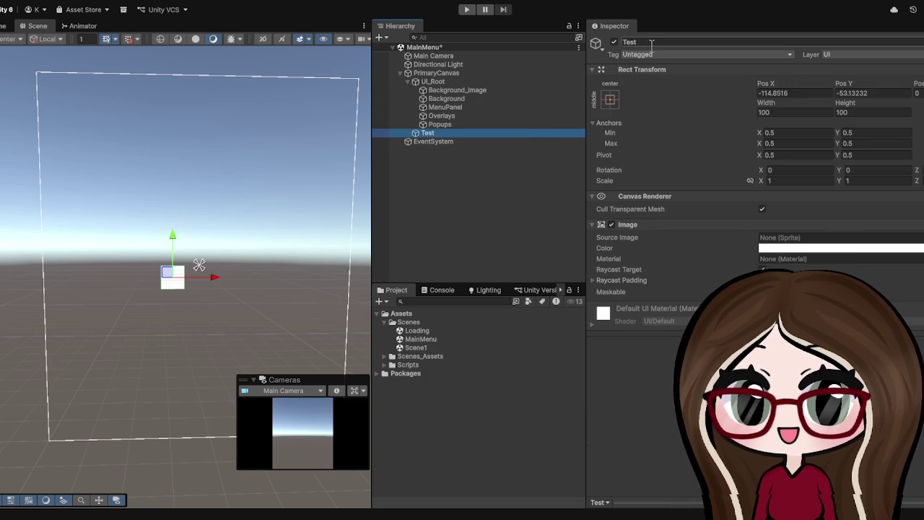
pyautogui.click(427, 90)
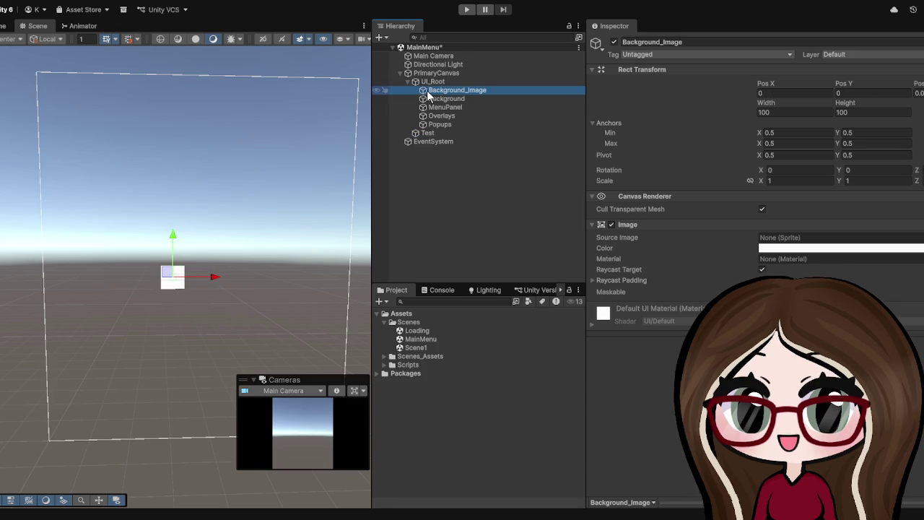
pyautogui.click(418, 133)
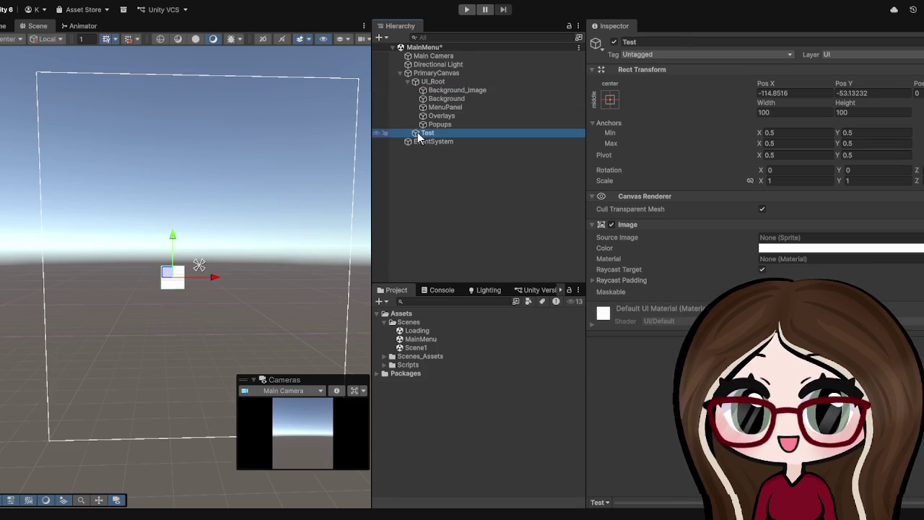
pyautogui.moveTo(423, 110); pyautogui.dragTo(431, 78)
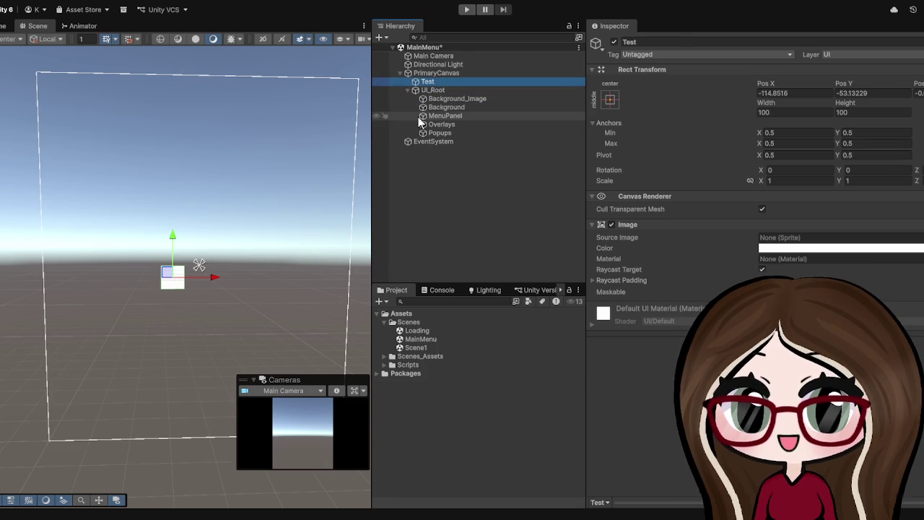
pyautogui.moveTo(438, 84); pyautogui.dragTo(436, 90)
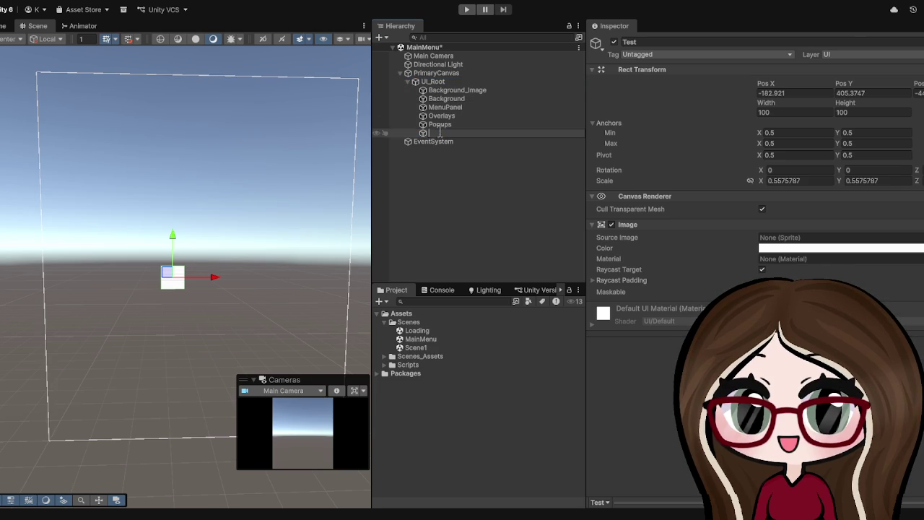
pyautogui.click(417, 201)
pyautogui.click(424, 134)
pyautogui.press('Delete')
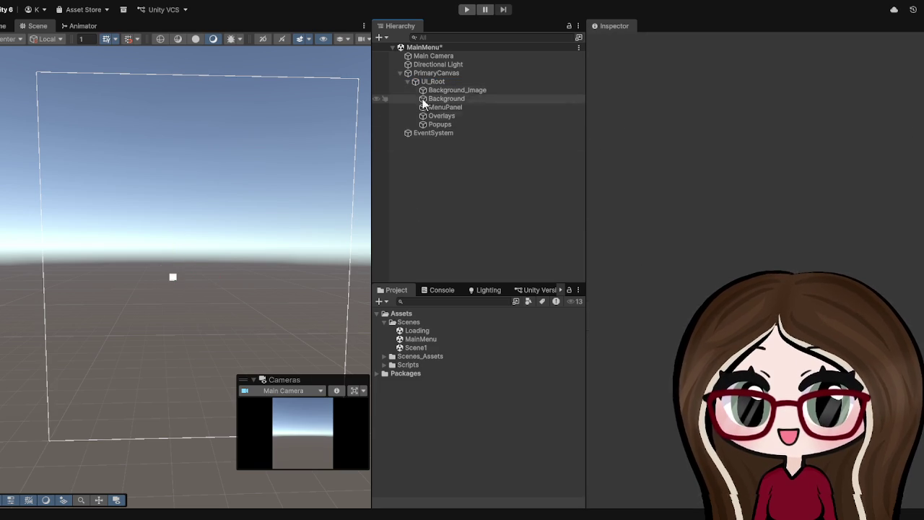
# Move all five UI_Root children directly under PrimaryCanvas.
pyautogui.click(425, 83)
pyautogui.click(425, 90)
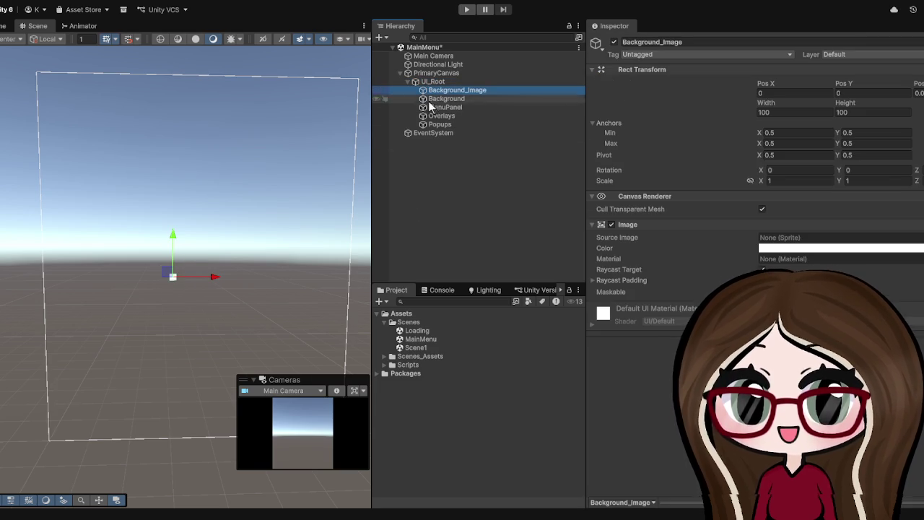
pyautogui.keyDown('shift'); pyautogui.click(431, 124); pyautogui.keyUp('shift')
pyautogui.moveTo(418, 78); pyautogui.dragTo(419, 77)
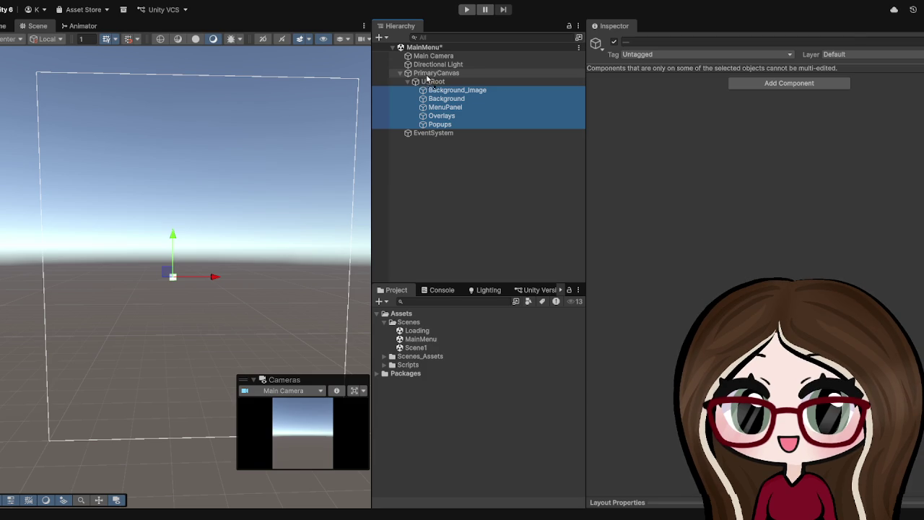
# Delete the now-empty UI_Root object.
pyautogui.click(437, 140)
pyautogui.click(432, 119)
pyautogui.click(430, 126)
pyautogui.press('Delete')
# Inspect Background_Image, Background, MenuPanel, Overlays and Popups in turn.
pyautogui.click(436, 81)
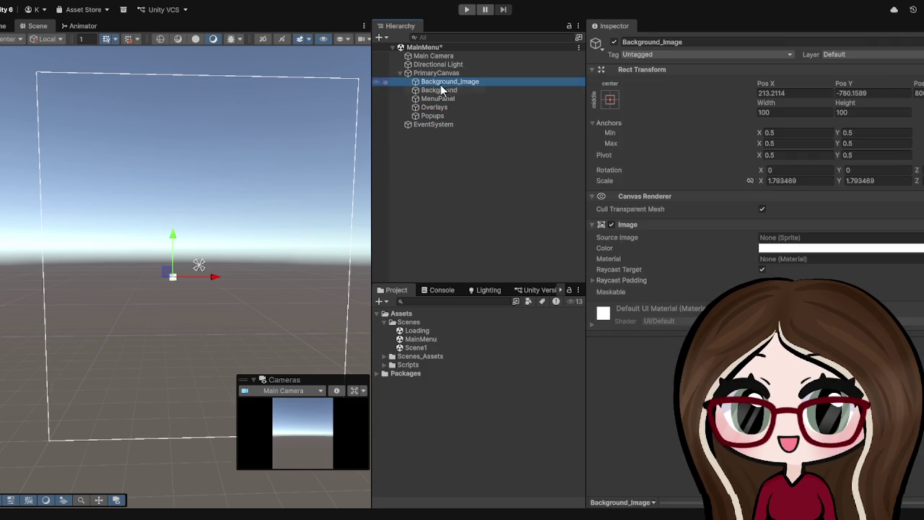
pyautogui.click(436, 90)
pyautogui.click(436, 99)
pyautogui.click(433, 107)
pyautogui.click(429, 115)
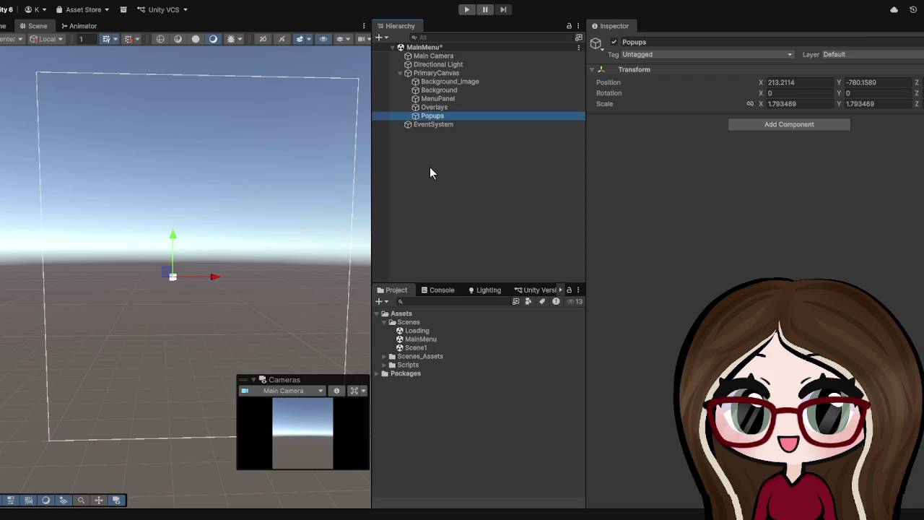
pyautogui.click(444, 81)
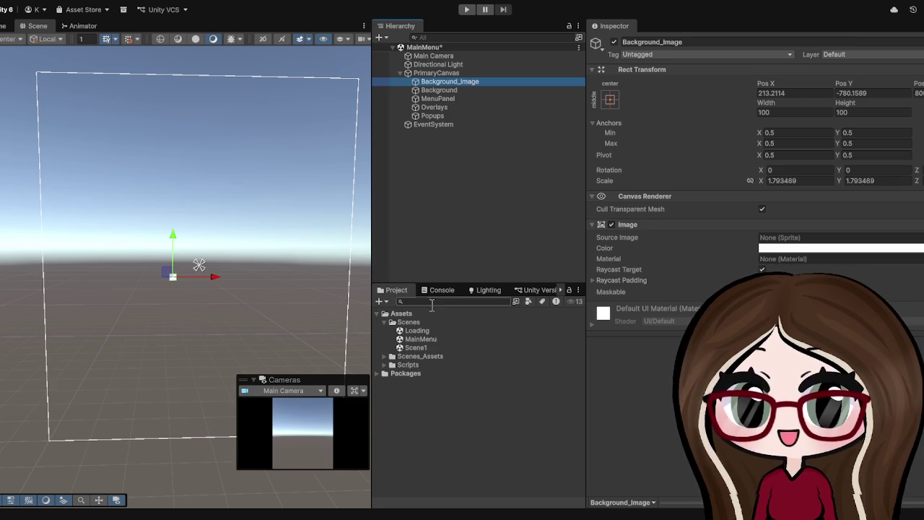
# Create a new folder named Placeholders inside Scenes_Assets/MainMenu/Art in the Project window.
pyautogui.click(409, 357)
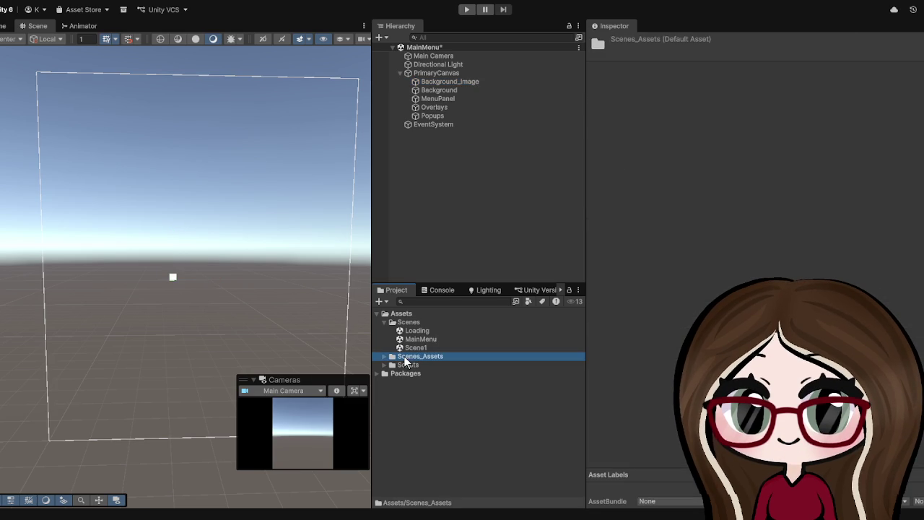
pyautogui.click(383, 356)
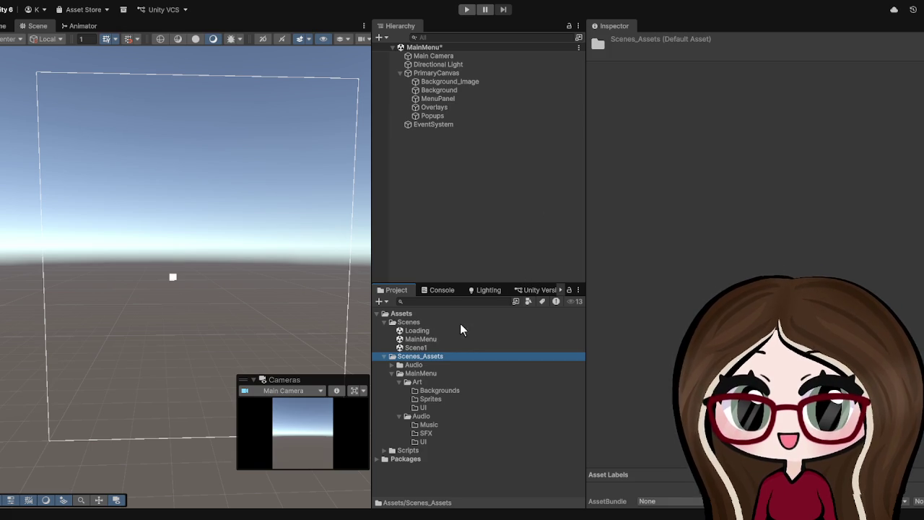
pyautogui.click(437, 374)
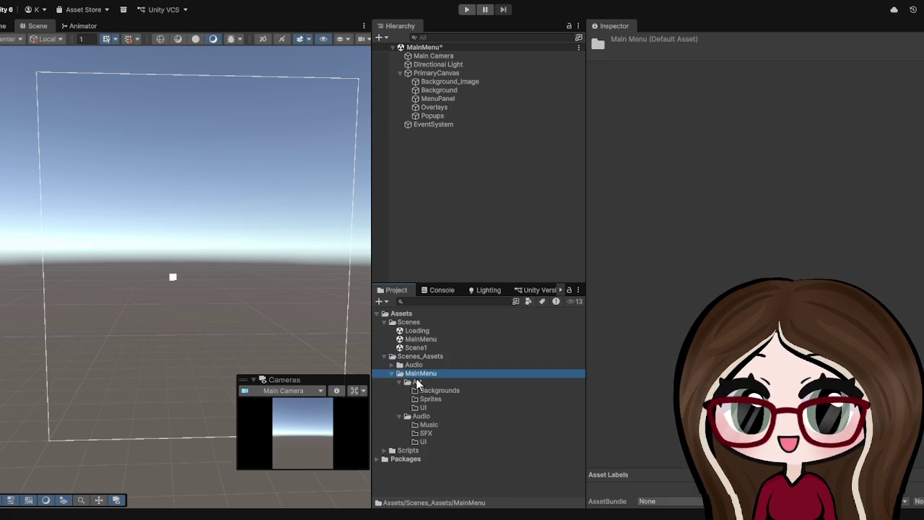
pyautogui.click(417, 382)
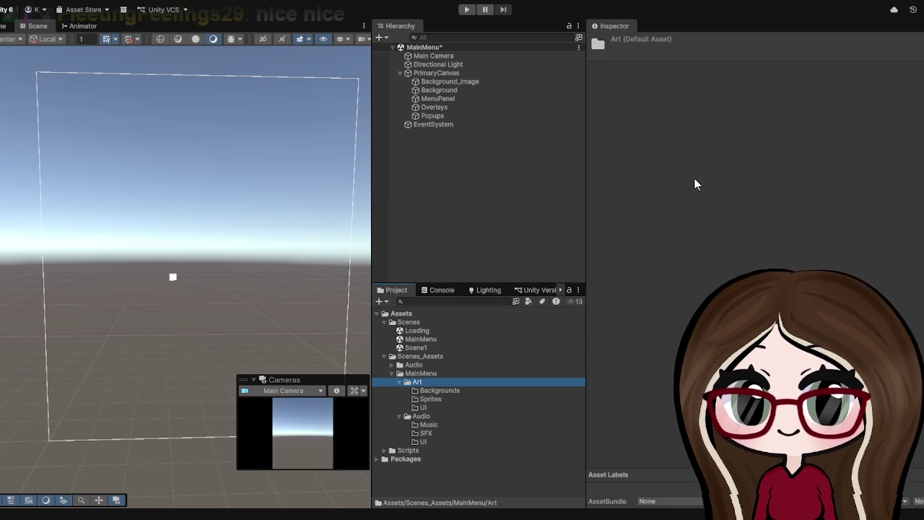
pyautogui.hotkey('ctrl', 'shift', 'n')
pyautogui.write('Placeholders')
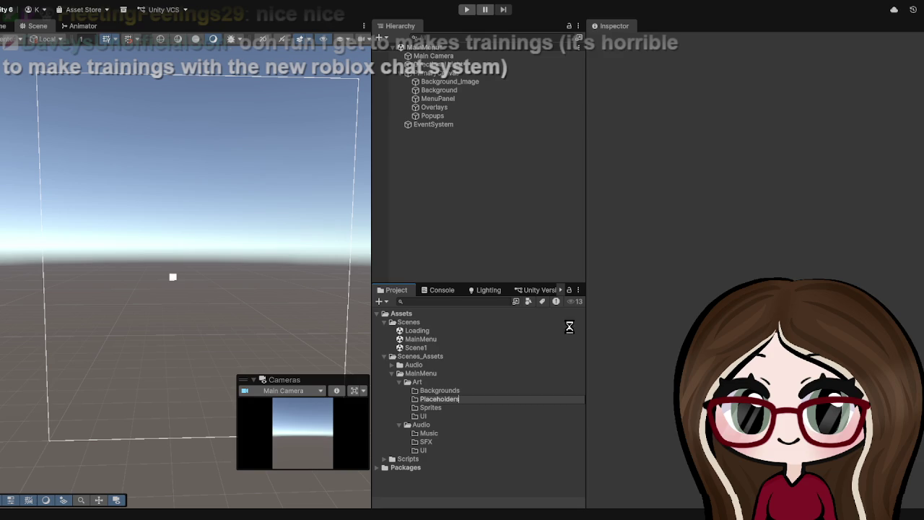
pyautogui.click(420, 399)
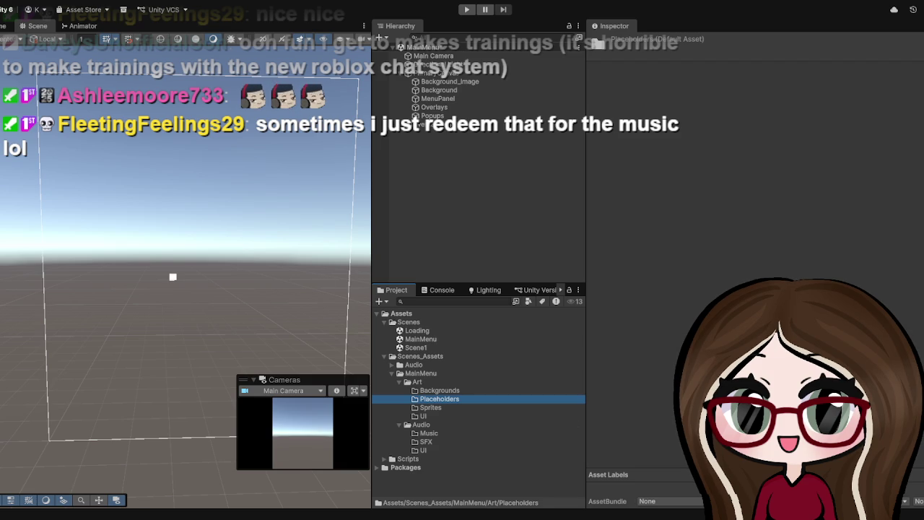
pyautogui.keyDown('ctrl'); pyautogui.click(450, 398); pyautogui.keyUp('ctrl')
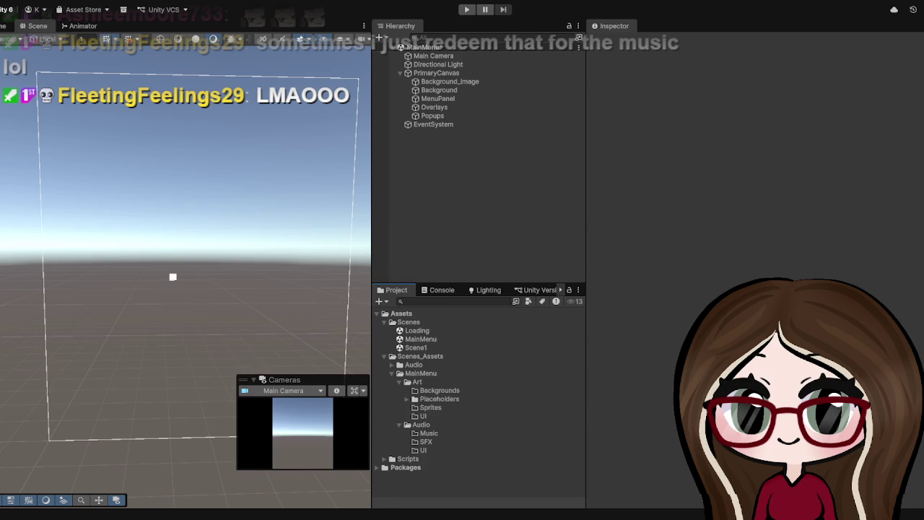
# Anchor Background_Image to stretch/stretch across PrimaryCanvas with Left, Top, Right and Bottom offsets 0.
pyautogui.click(431, 90)
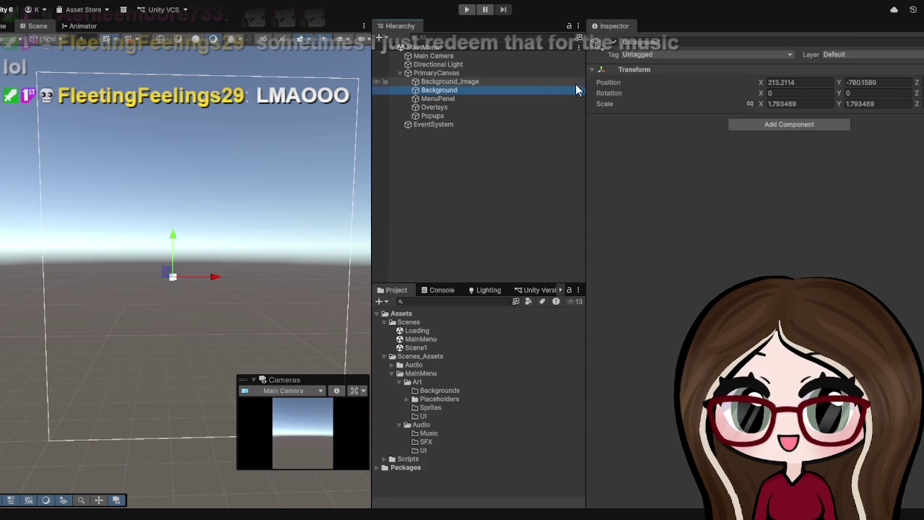
pyautogui.click(592, 69)
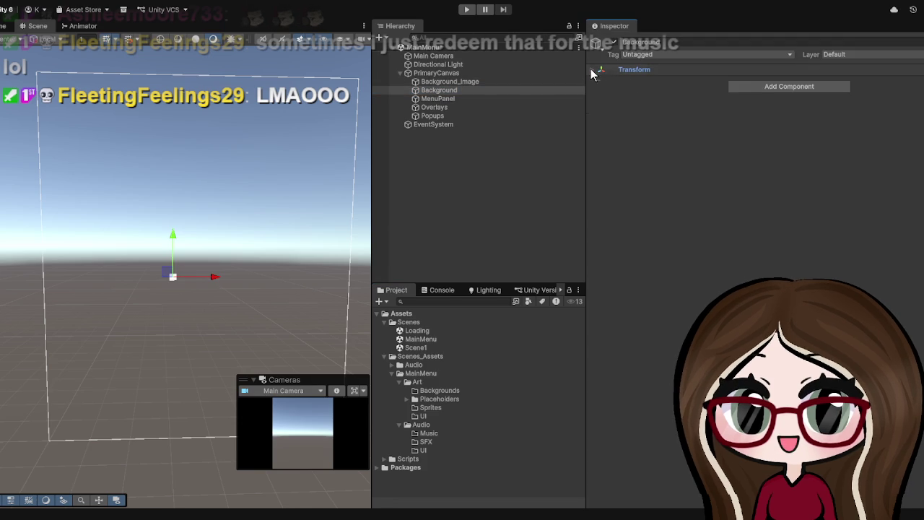
pyautogui.click(590, 69)
pyautogui.click(498, 82)
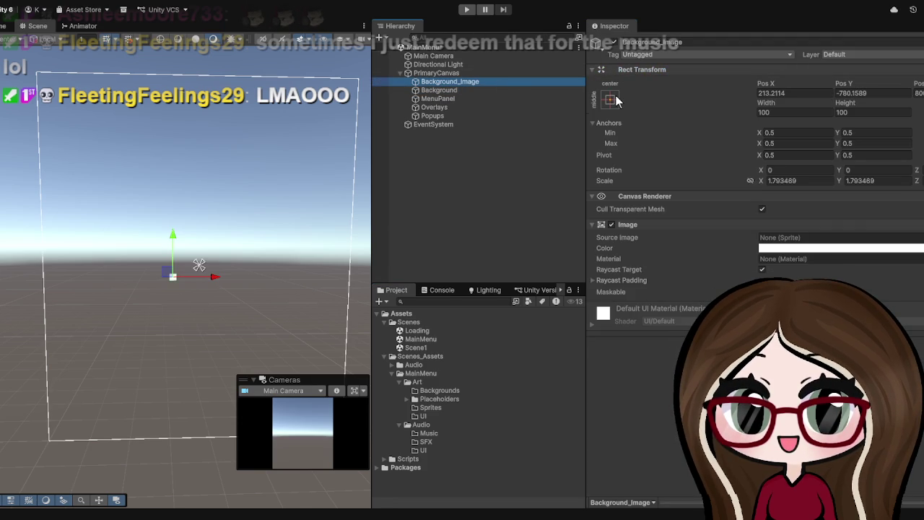
pyautogui.click(615, 94)
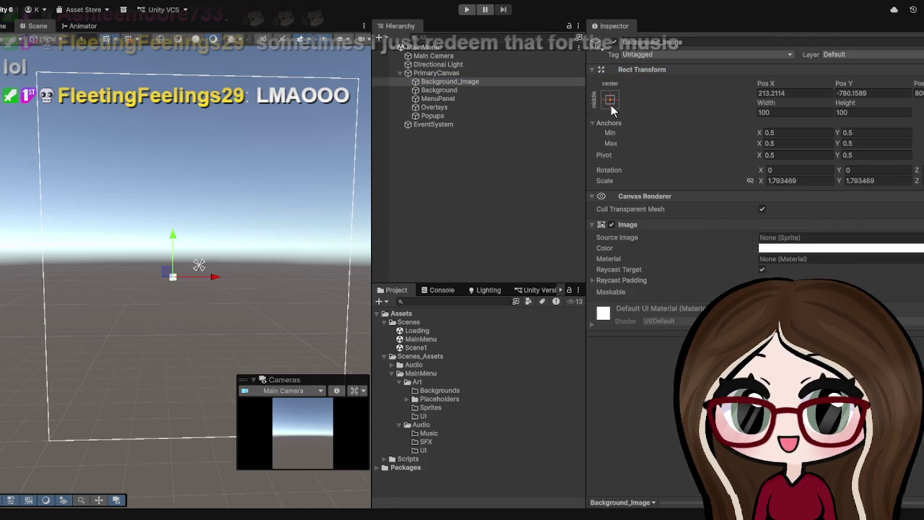
pyautogui.click(610, 100)
pyautogui.click(723, 251)
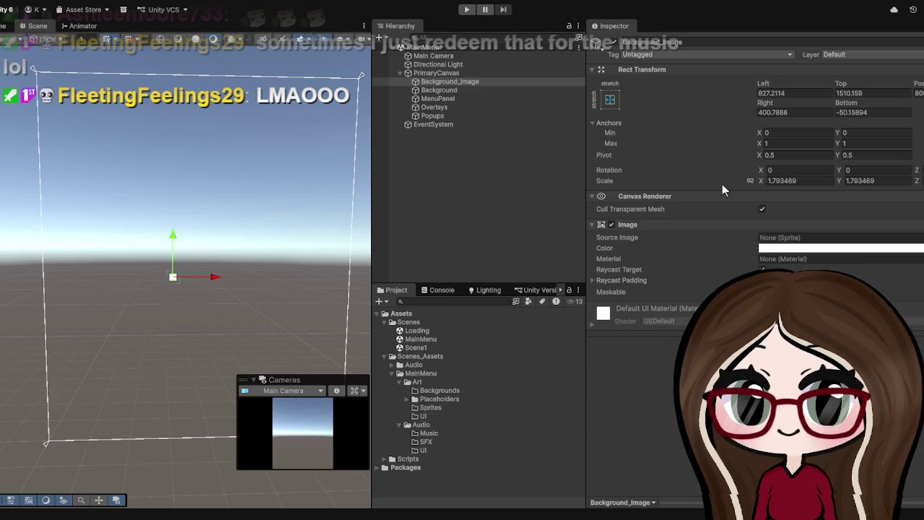
pyautogui.hotkey('ctrl', 'z')
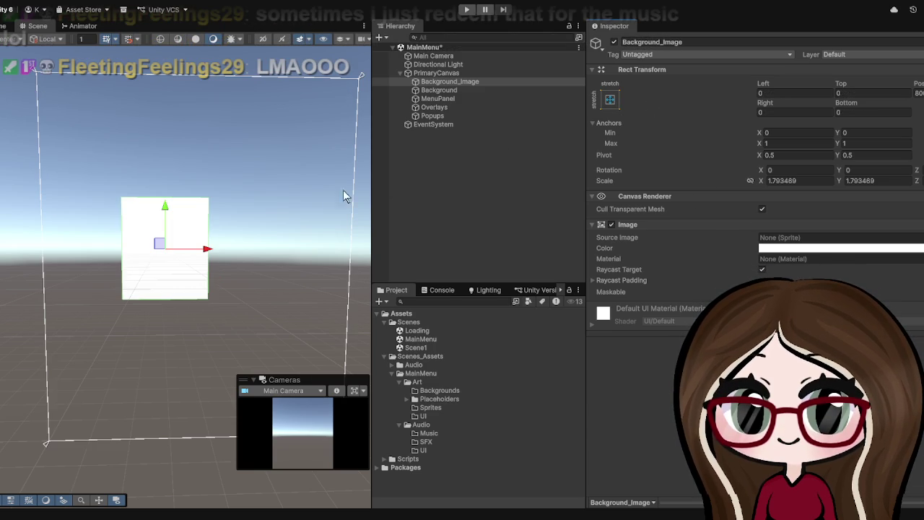
# Frame Background_Image in the Scene view after checking PrimaryCanvas, and open the Placeholders folder.
pyautogui.press('f')
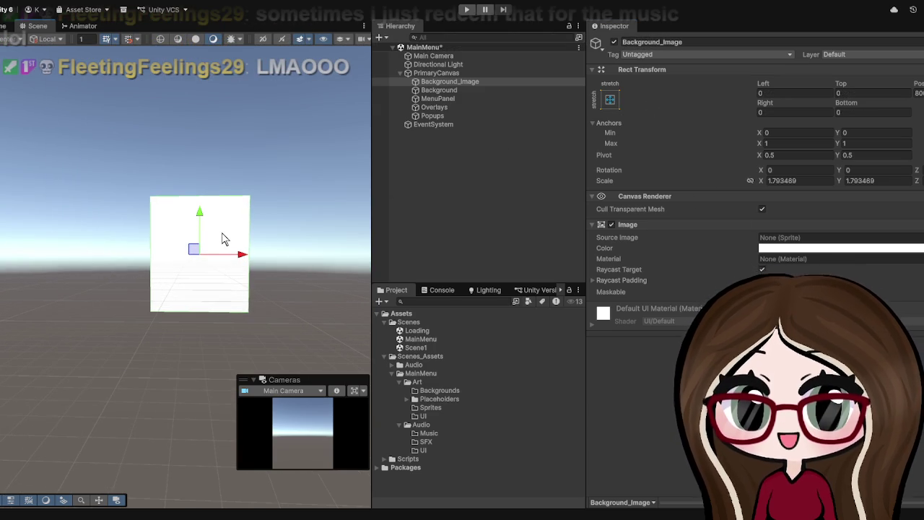
pyautogui.scroll(-3, 228, 217)
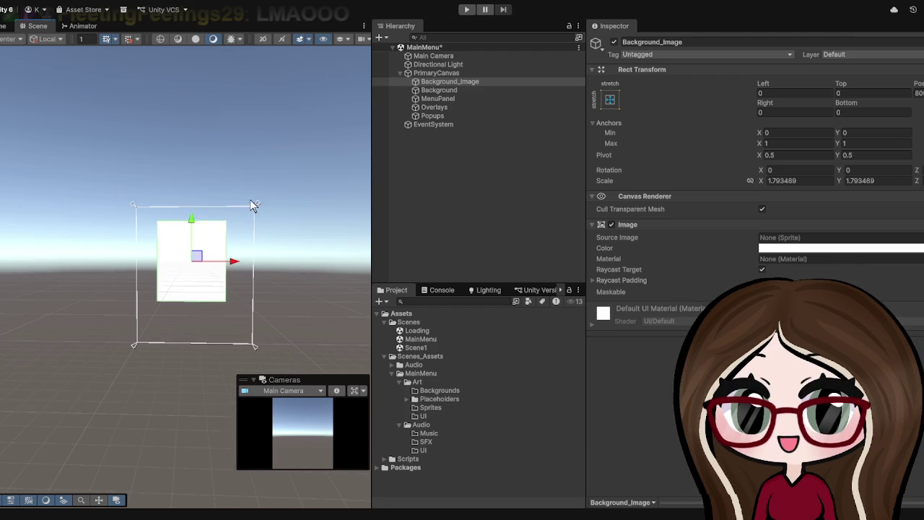
pyautogui.click(436, 73)
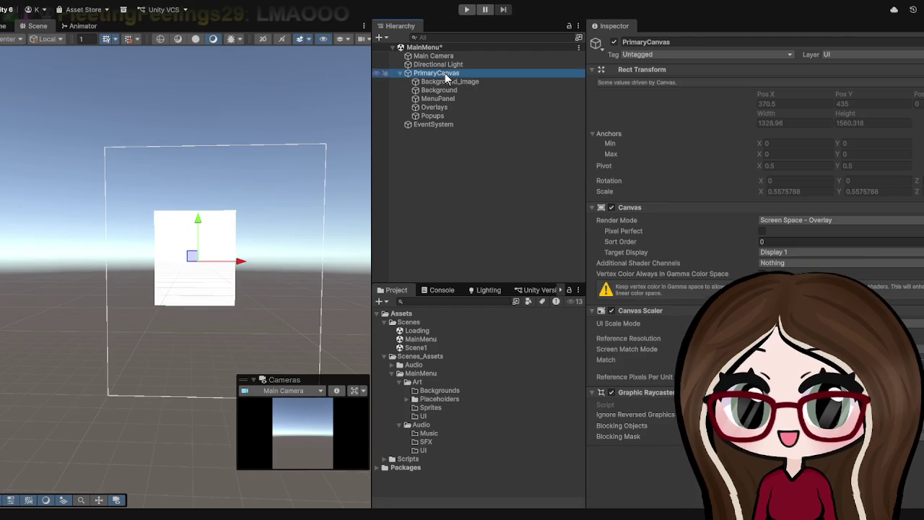
pyautogui.moveTo(221, 192)
pyautogui.mouseDown()
pyautogui.moveTo(68, 300)
pyautogui.moveTo(120, 290)
pyautogui.mouseUp()
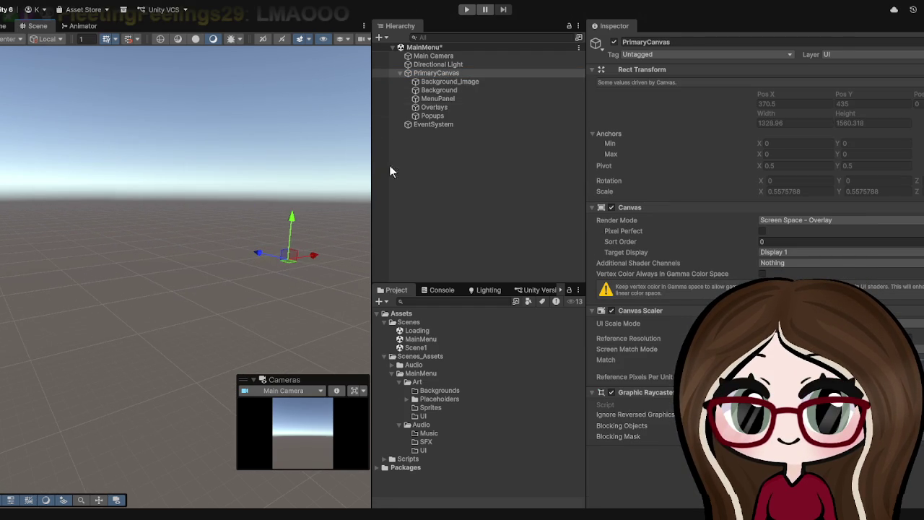
pyautogui.click(443, 81)
pyautogui.doubleClick(443, 82)
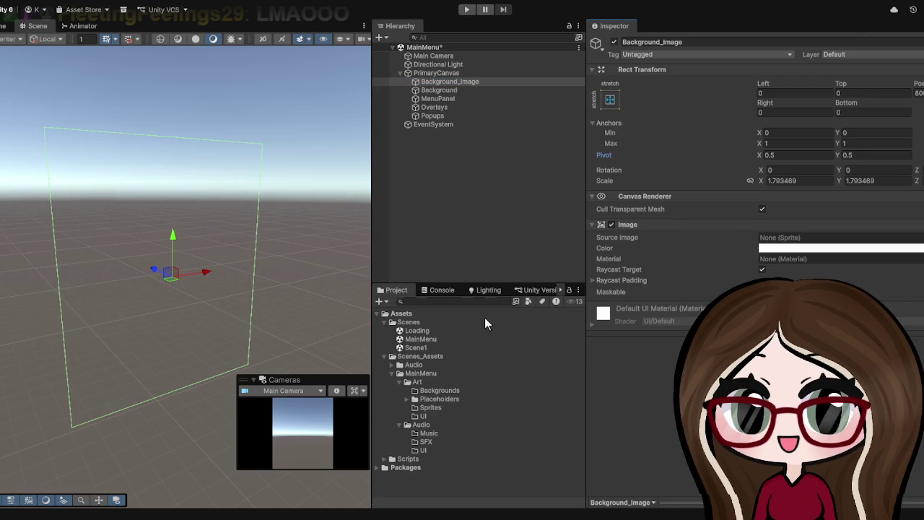
pyautogui.click(435, 397)
# Set the lost-places-1928727_1280 texture's Texture Type to Sprite (2D and UI) and apply it.
pyautogui.click(408, 400)
pyautogui.click(431, 408)
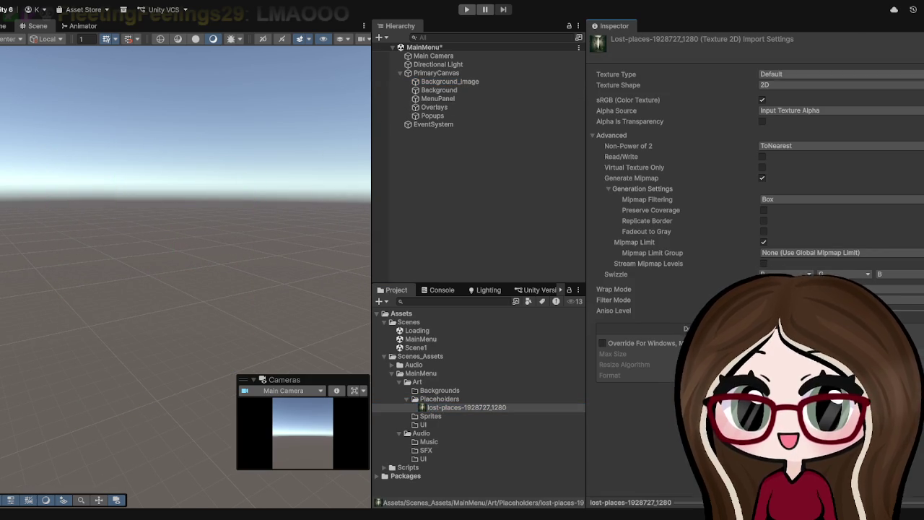
pyautogui.click(793, 85)
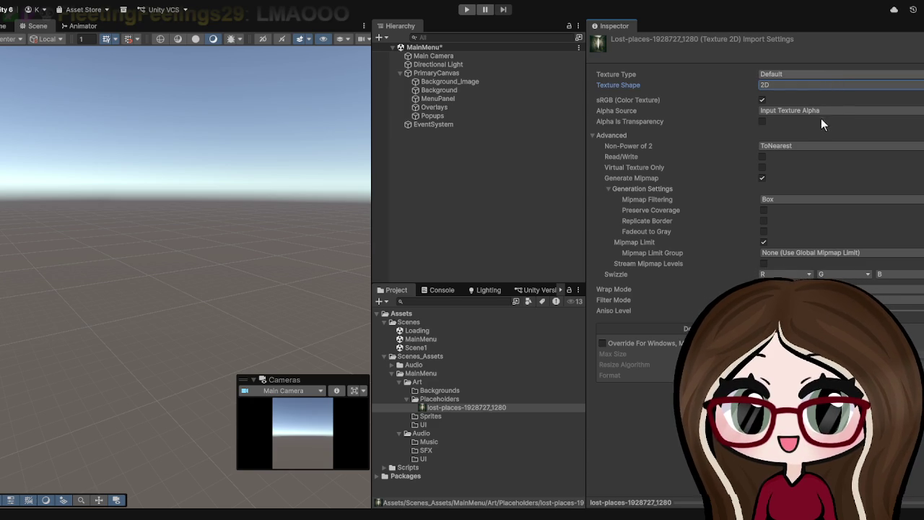
pyautogui.press('Up')
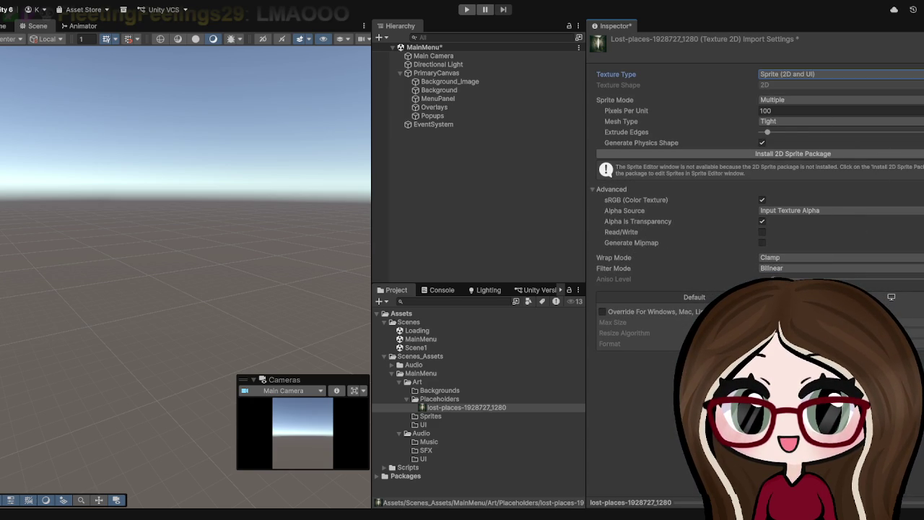
pyautogui.click(627, 355)
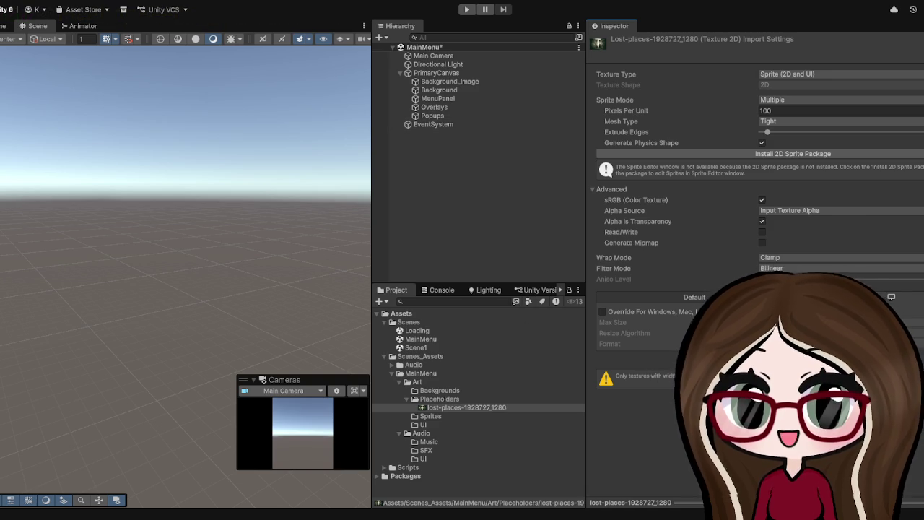
# Change the texture's Sprite Mode to Single and install the 2D Sprite package.
pyautogui.click(471, 414)
pyautogui.click(470, 409)
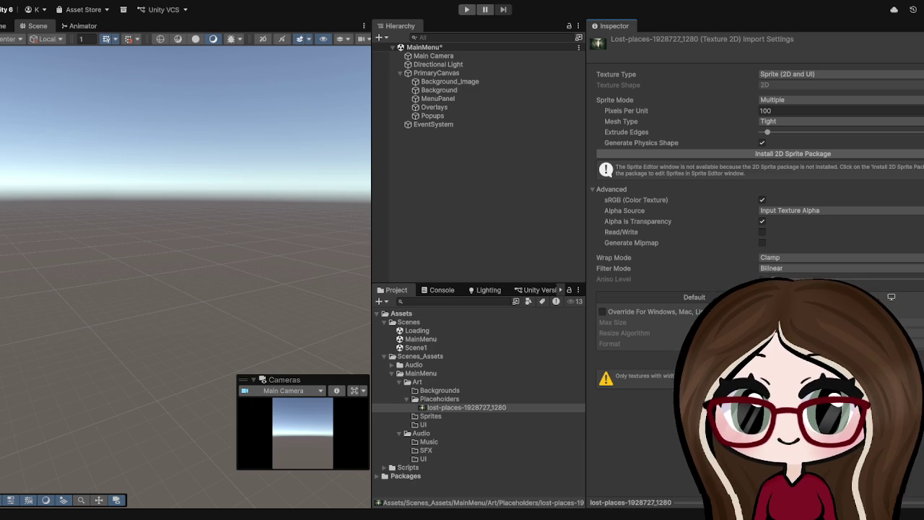
pyautogui.click(836, 101)
pyautogui.click(813, 109)
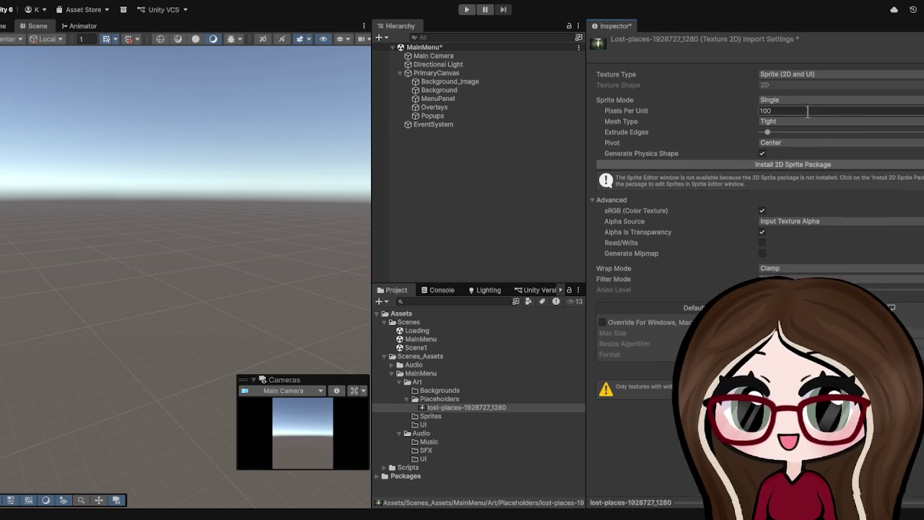
pyautogui.click(818, 165)
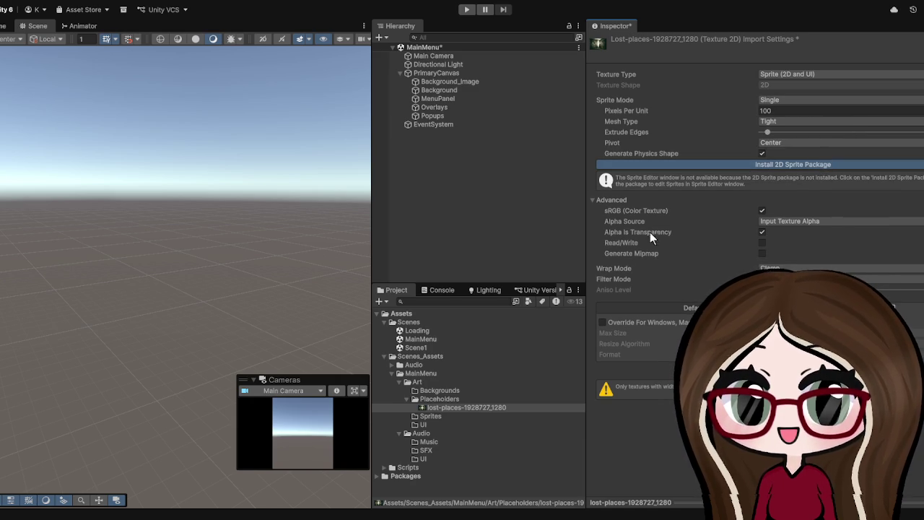
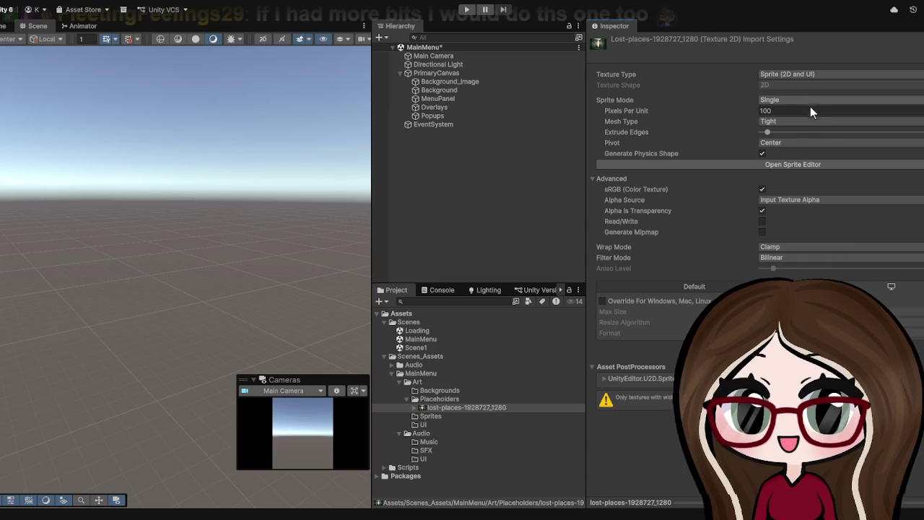
# Reimport the lost-places-1928727_1280 texture as a Single-mode sprite and apply the settings.
pyautogui.click(795, 124)
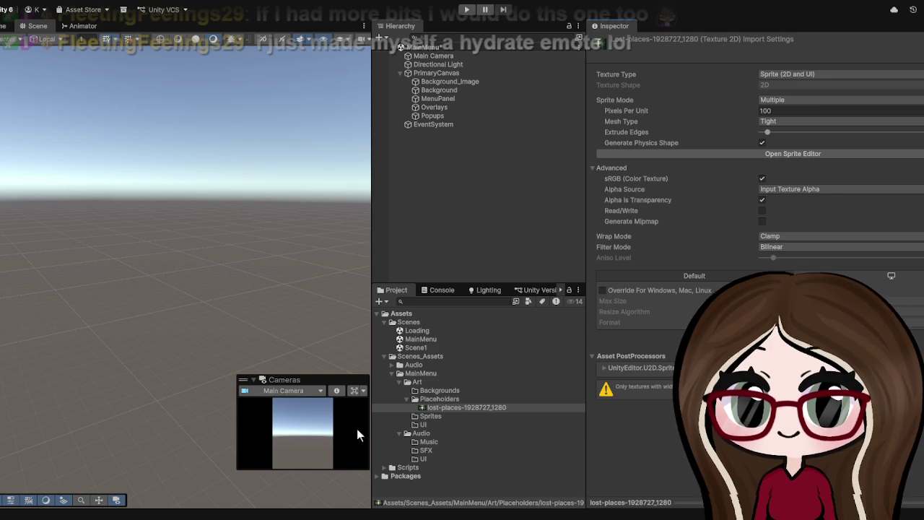
pyautogui.click(436, 91)
pyautogui.click(473, 82)
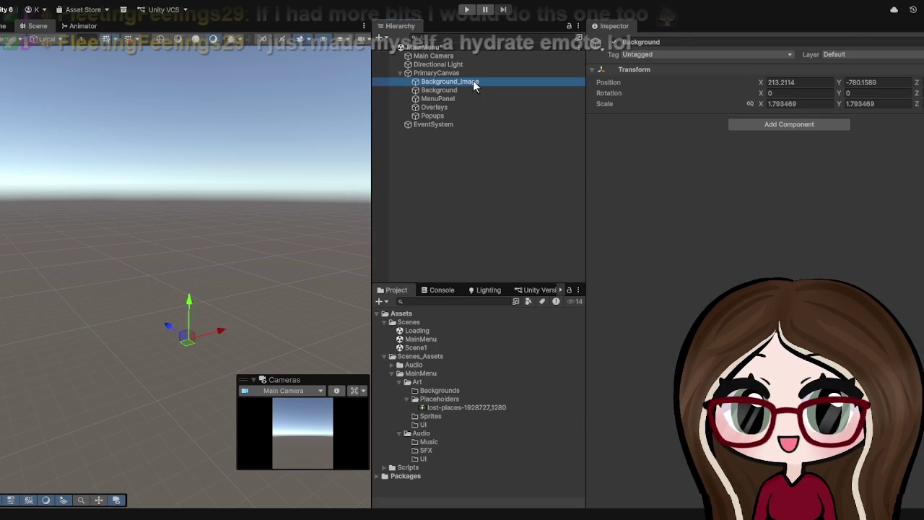
pyautogui.moveTo(455, 407)
pyautogui.mouseDown()
pyautogui.moveTo(793, 241)
pyautogui.moveTo(527, 341)
pyautogui.moveTo(462, 407)
pyautogui.mouseUp()
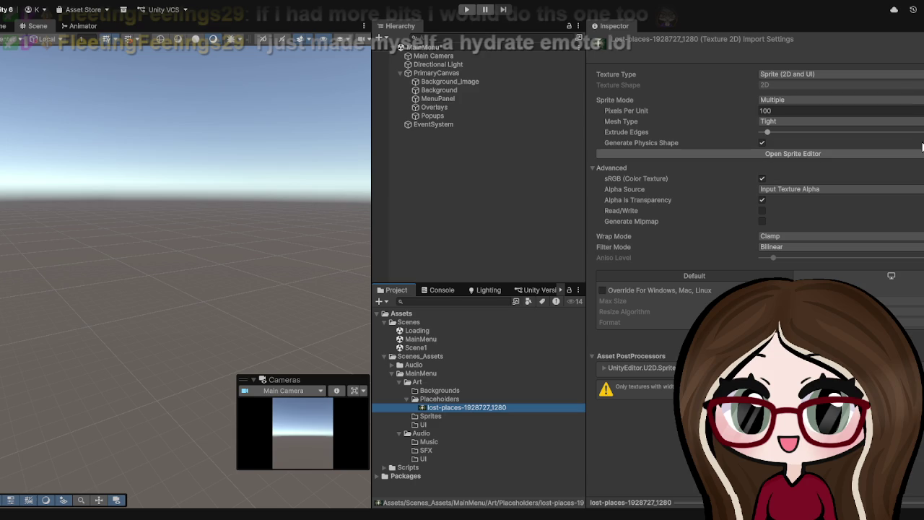
pyautogui.click(808, 99)
pyautogui.click(790, 119)
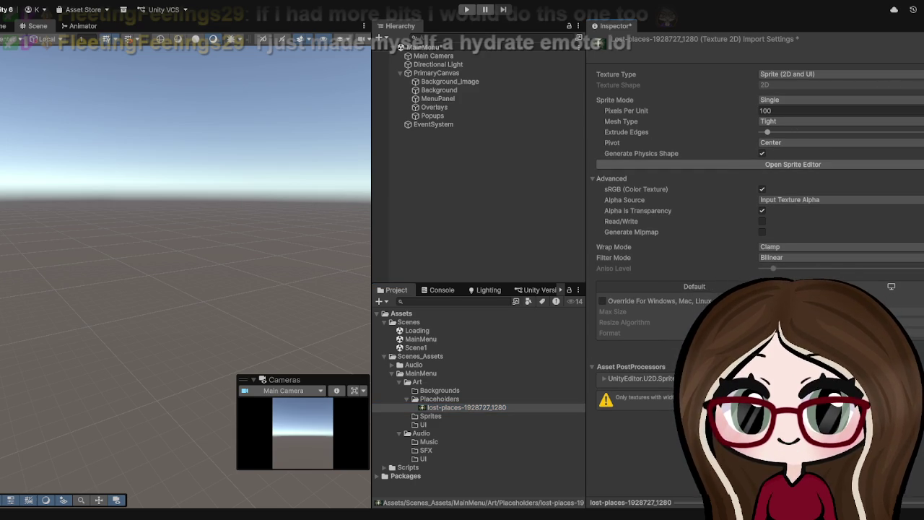
pyautogui.click(903, 485)
# Assign the texture's lost-places sprite as Background_Image's source image.
pyautogui.click(421, 409)
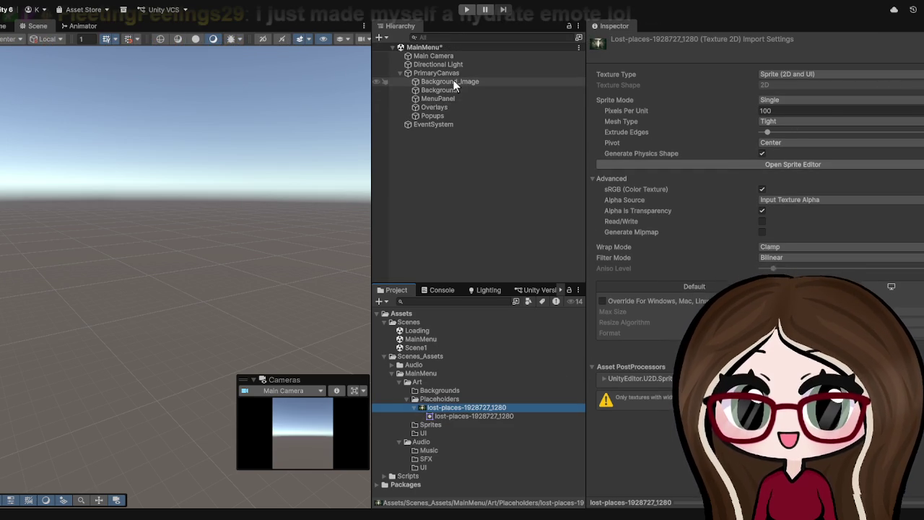
pyautogui.click(453, 82)
pyautogui.moveTo(454, 416)
pyautogui.mouseDown()
pyautogui.moveTo(758, 296)
pyautogui.moveTo(794, 240)
pyautogui.mouseUp()
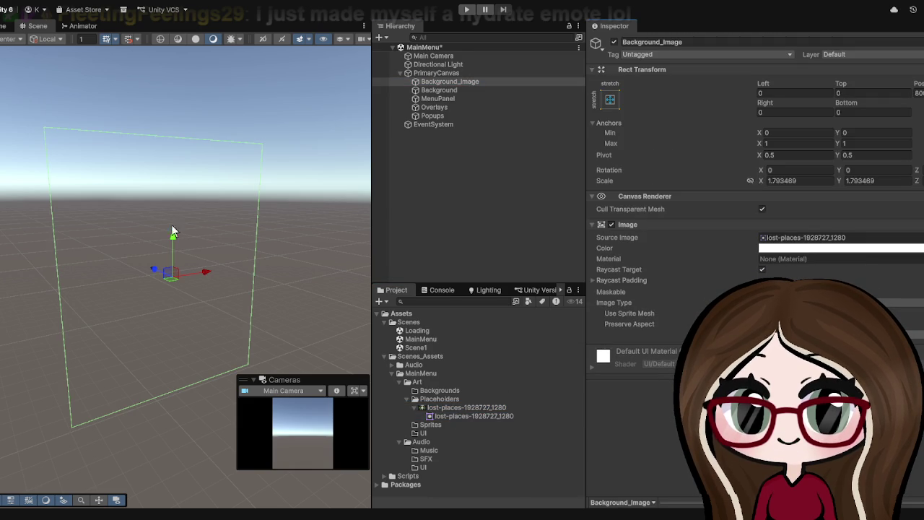
# Test the background in Play mode, then stop and reselect Background_Image.
pyautogui.hotkey('ctrl', 'p')
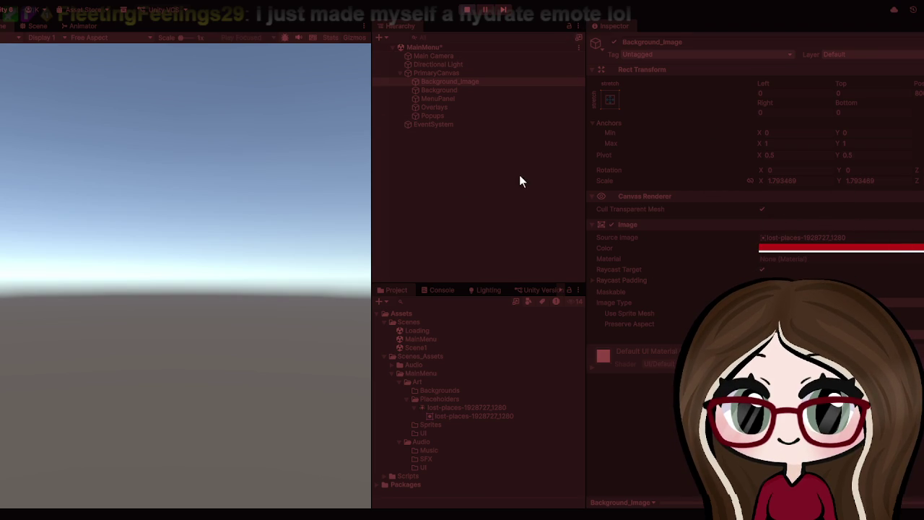
pyautogui.click(467, 9)
pyautogui.click(452, 82)
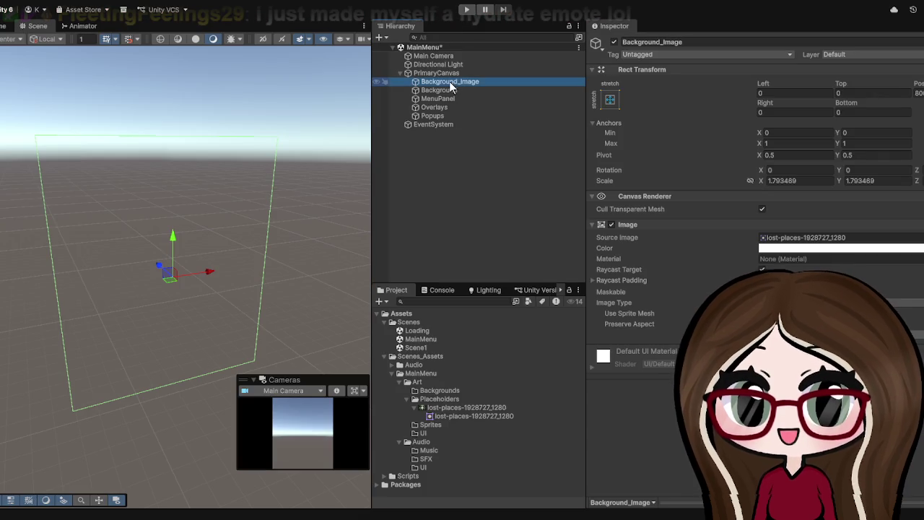
pyautogui.moveTo(305, 169); pyautogui.dragTo(275, 163)
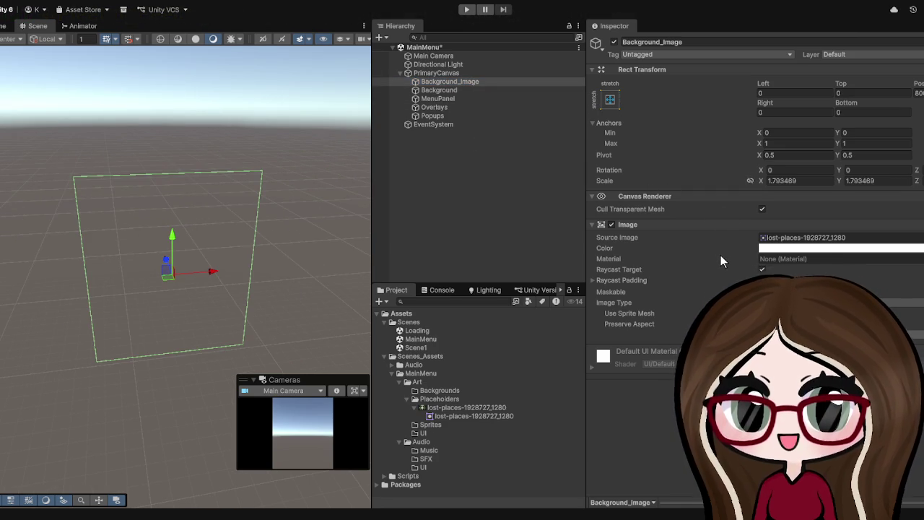
# Select PrimaryCanvas in the Hierarchy to inspect its canvas settings.
pyautogui.click(442, 64)
pyautogui.click(445, 74)
pyautogui.click(441, 80)
pyautogui.click(443, 73)
# Frame PrimaryCanvas and orbit the Scene view to see the door image and camera.
pyautogui.press('f')
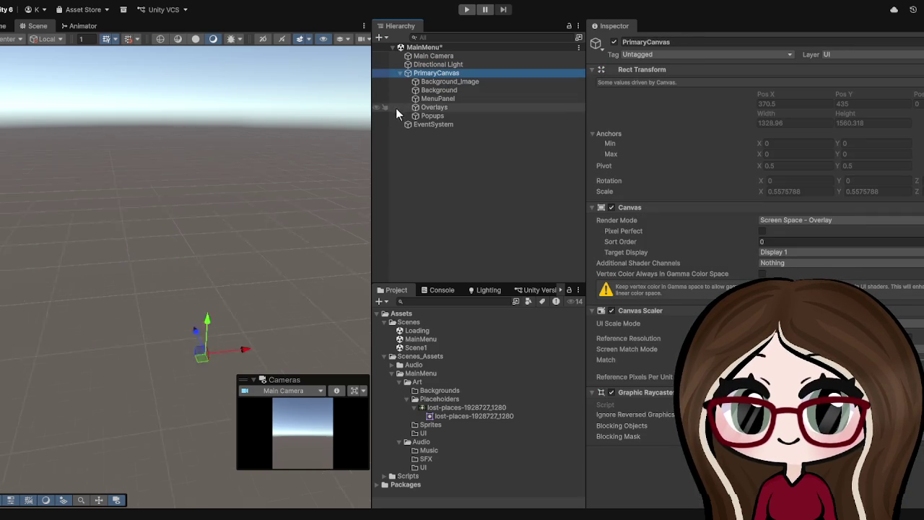
pyautogui.moveTo(238, 198)
pyautogui.mouseDown()
pyautogui.moveTo(205, 255)
pyautogui.moveTo(198, 187)
pyautogui.moveTo(217, 141)
pyautogui.moveTo(178, 111)
pyautogui.moveTo(206, 170)
pyautogui.mouseUp()
pyautogui.scroll(2, 207, 170)
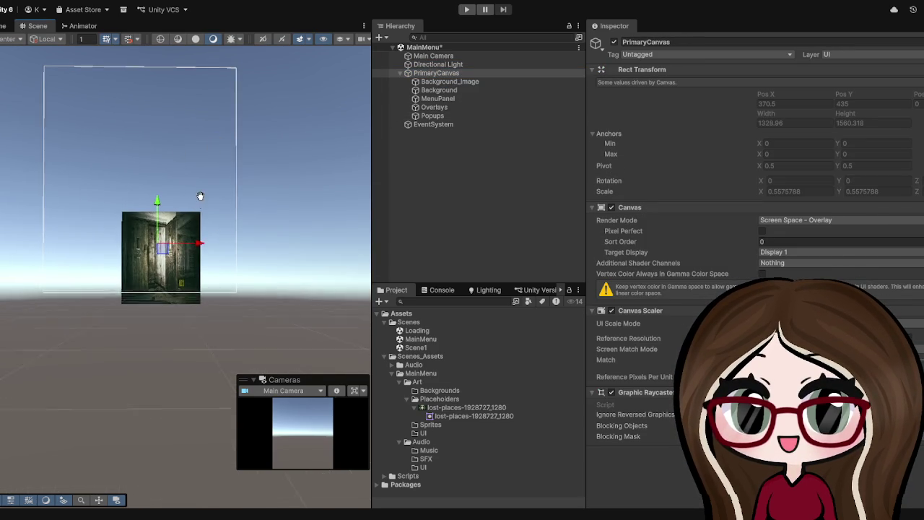
pyautogui.moveTo(176, 246)
pyautogui.mouseDown()
pyautogui.moveTo(305, 268)
pyautogui.moveTo(161, 271)
pyautogui.moveTo(495, 170)
pyautogui.mouseUp()
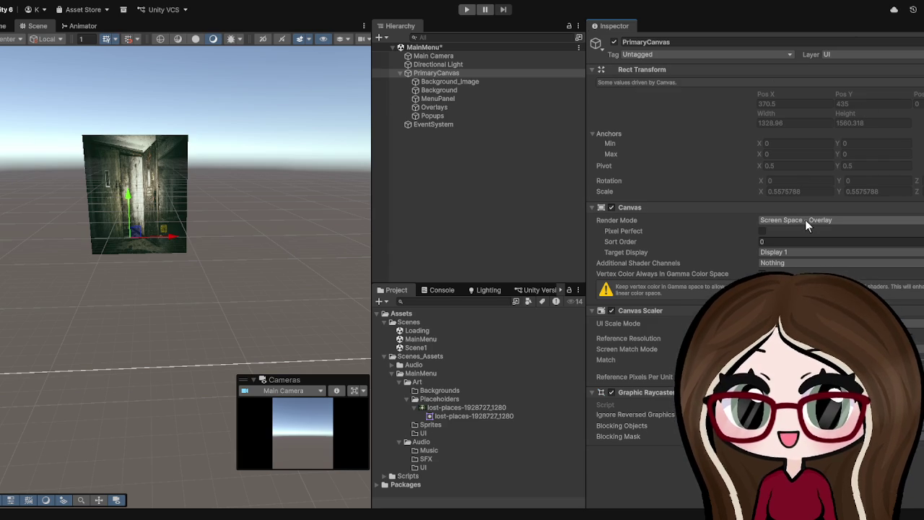
pyautogui.click(442, 179)
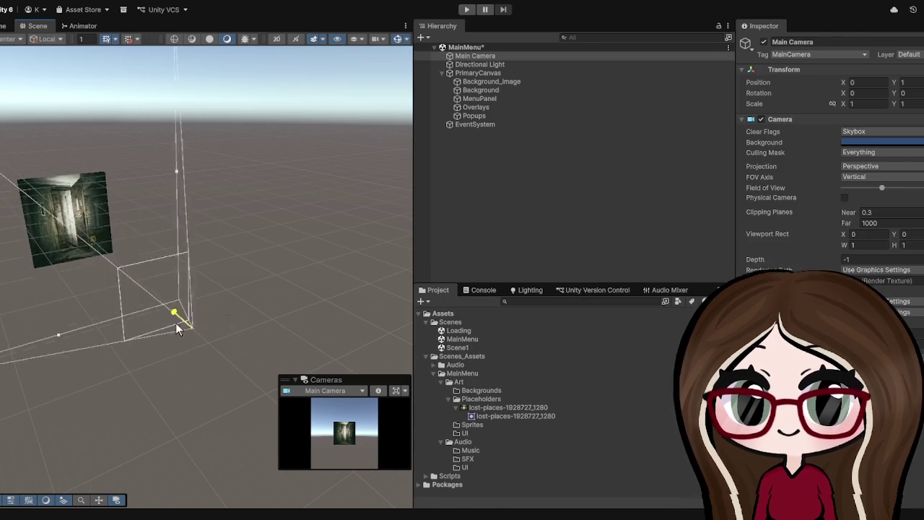
pyautogui.moveTo(157, 325)
pyautogui.mouseDown()
pyautogui.moveTo(0, 185)
pyautogui.moveTo(311, 359)
pyautogui.moveTo(162, 286)
pyautogui.moveTo(171, 255)
pyautogui.mouseUp()
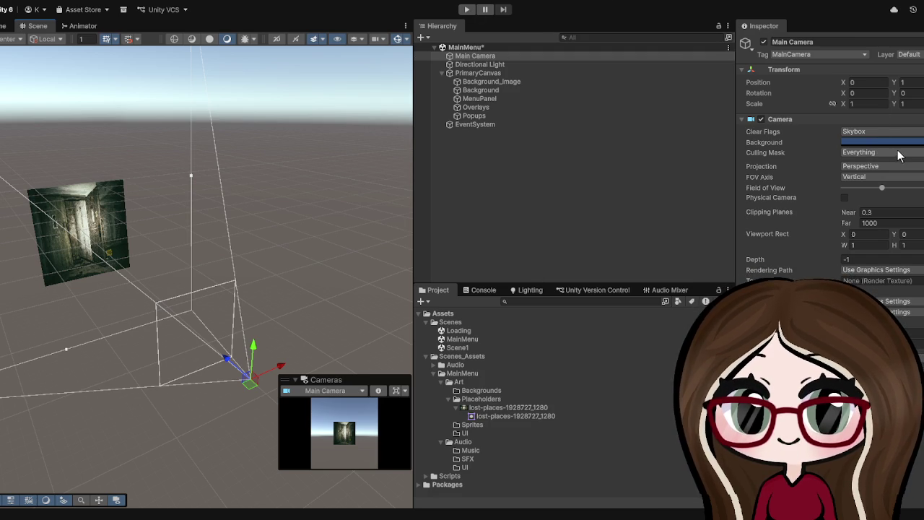
# Set PrimaryCanvas to Screen Space - Camera rendered through Main Camera at plane distance 100.
pyautogui.click(602, 137)
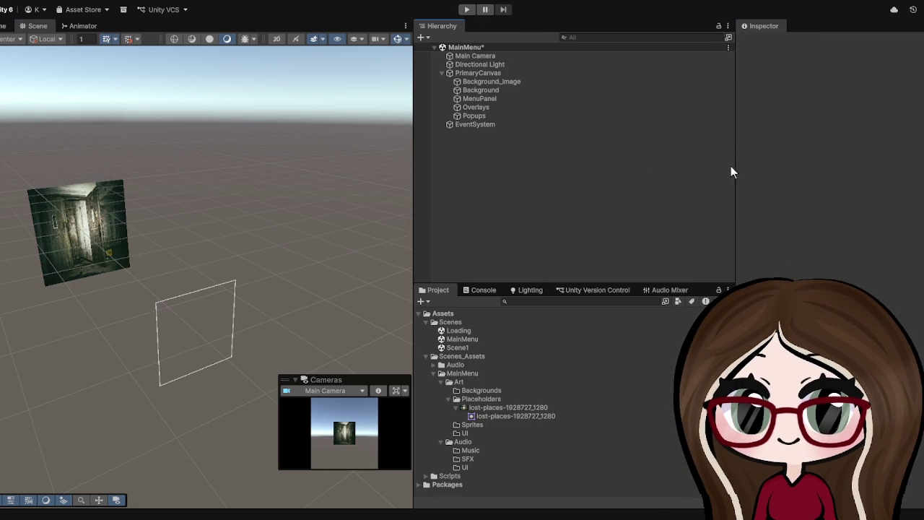
pyautogui.click(491, 81)
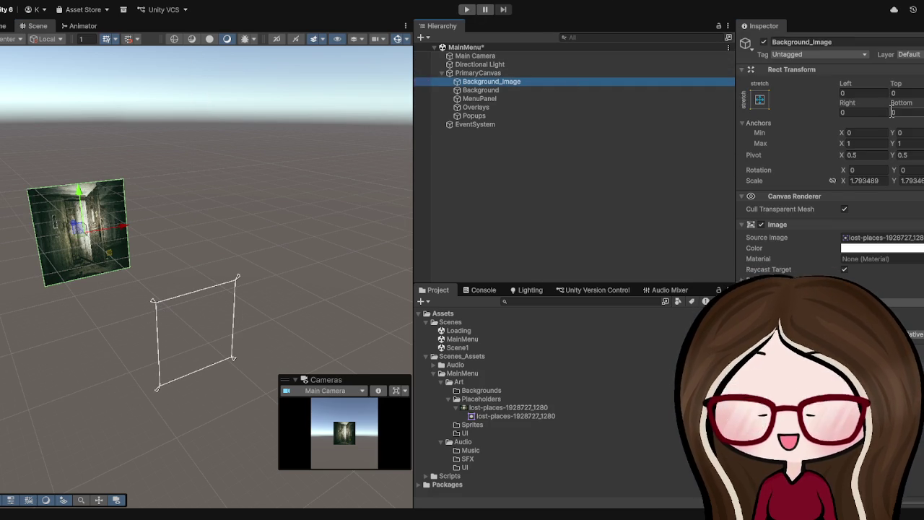
pyautogui.click(480, 72)
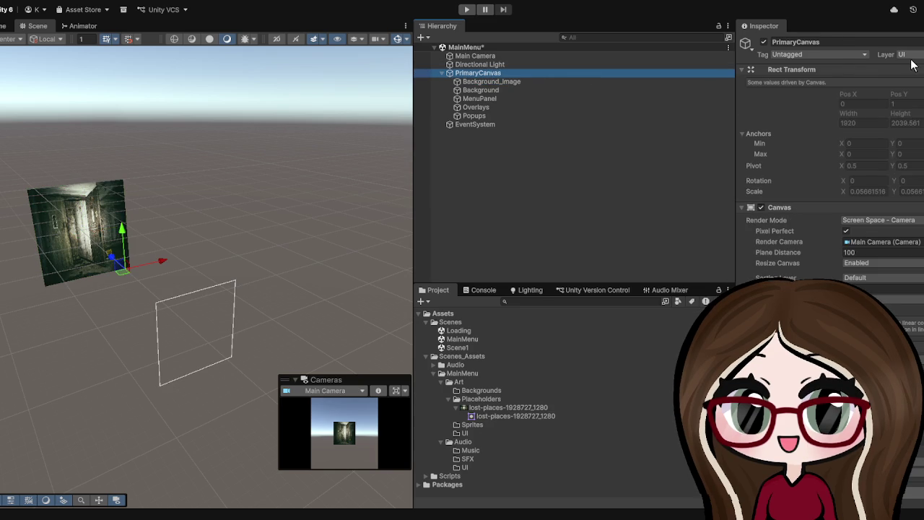
pyautogui.click(819, 67)
pyautogui.click(819, 67)
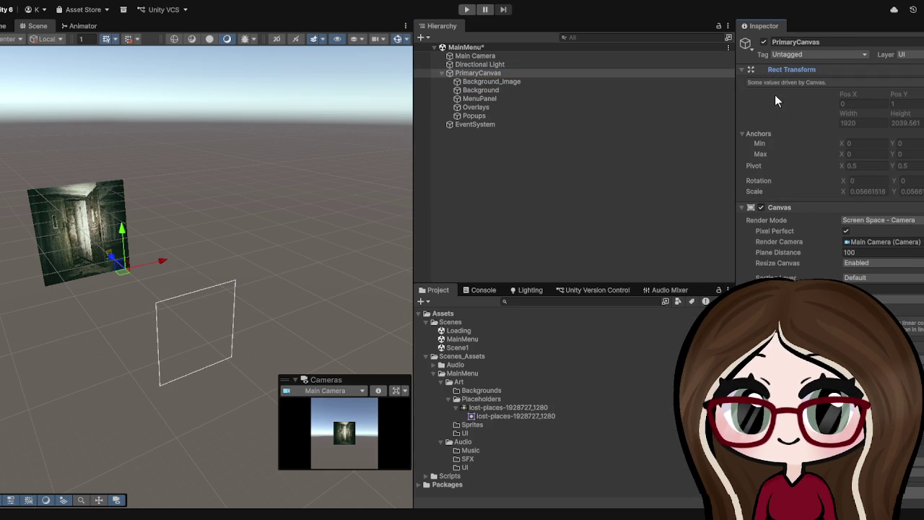
pyautogui.click(757, 70)
pyautogui.click(752, 71)
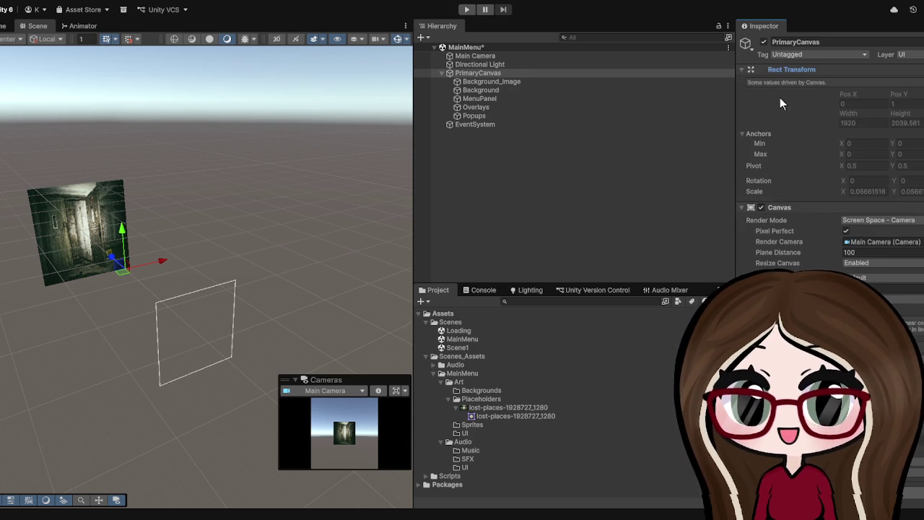
# Try canvas Plane Distance values 200 and 50, then settle on 100.
pyautogui.doubleClick(886, 252)
pyautogui.write('200')
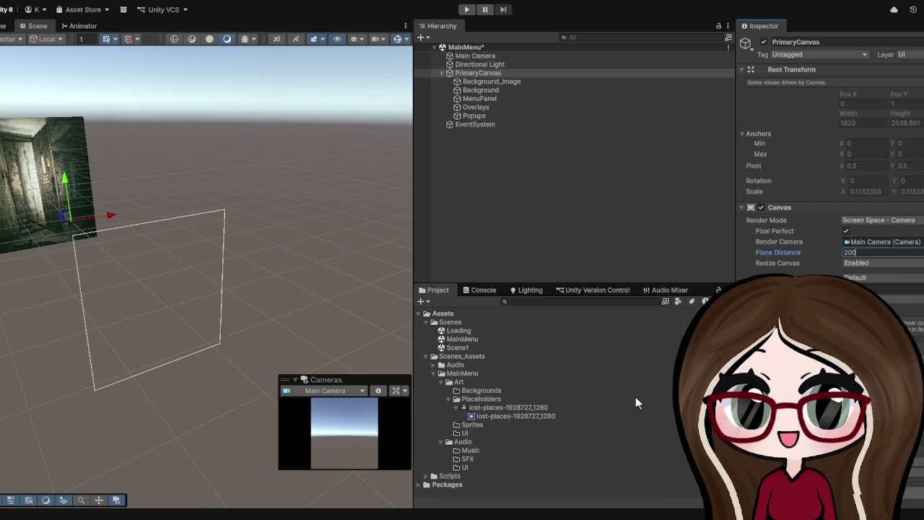
pyautogui.press('BackSpace')
pyautogui.press('BackSpace')
pyautogui.press('BackSpace')
pyautogui.write('50')
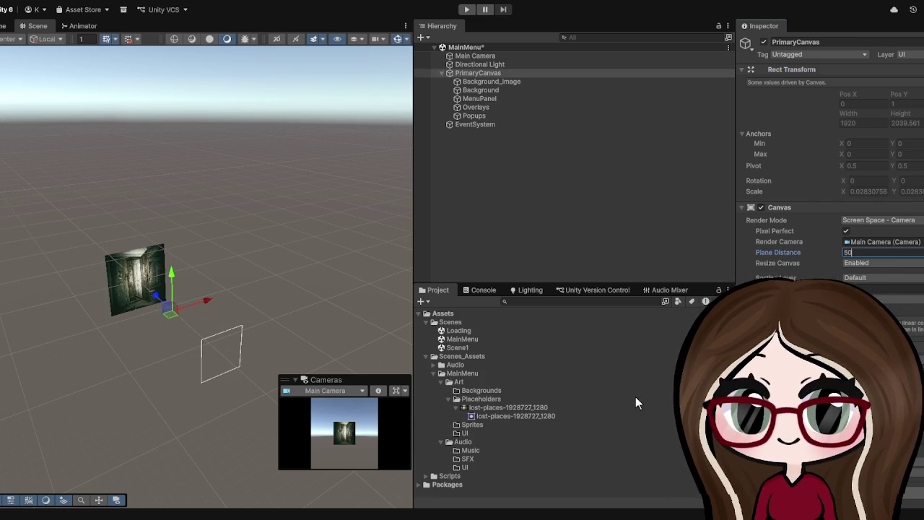
pyautogui.press('BackSpace')
pyautogui.press('BackSpace')
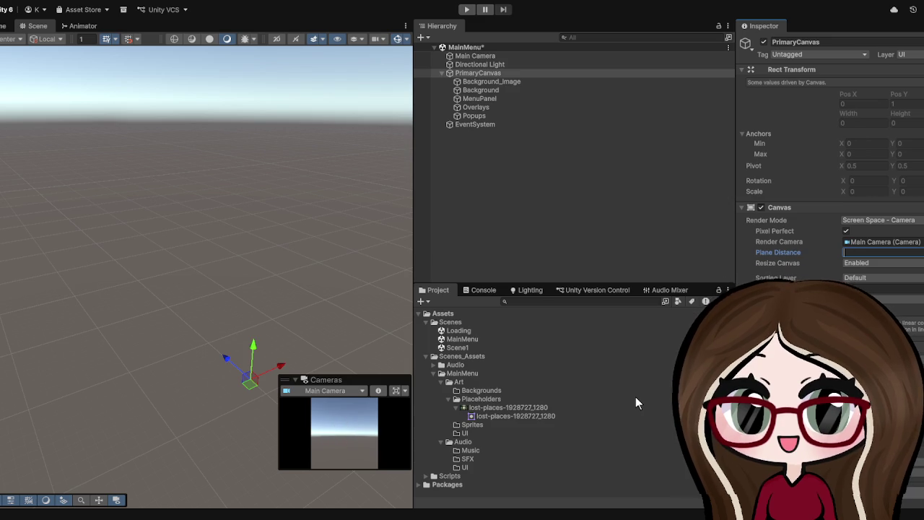
pyautogui.write('100')
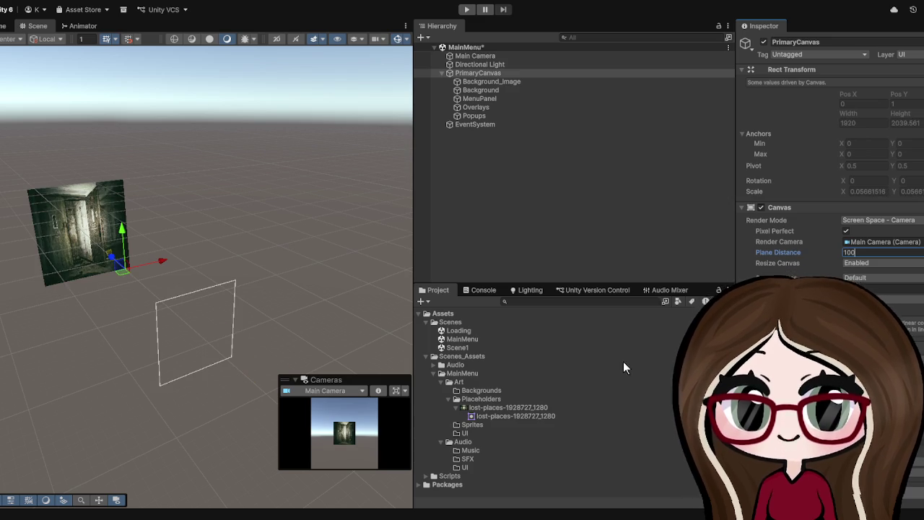
# Orbit the Scene view toward the photo plane and run the scene in Play mode.
pyautogui.click(626, 221)
pyautogui.moveTo(227, 303)
pyautogui.mouseDown()
pyautogui.moveTo(210, 282)
pyautogui.moveTo(251, 215)
pyautogui.moveTo(268, 231)
pyautogui.moveTo(249, 210)
pyautogui.moveTo(246, 250)
pyautogui.moveTo(215, 244)
pyautogui.moveTo(167, 175)
pyautogui.moveTo(151, 192)
pyautogui.moveTo(264, 188)
pyautogui.moveTo(176, 192)
pyautogui.moveTo(242, 175)
pyautogui.moveTo(46, 138)
pyautogui.moveTo(129, 129)
pyautogui.moveTo(180, 189)
pyautogui.mouseUp()
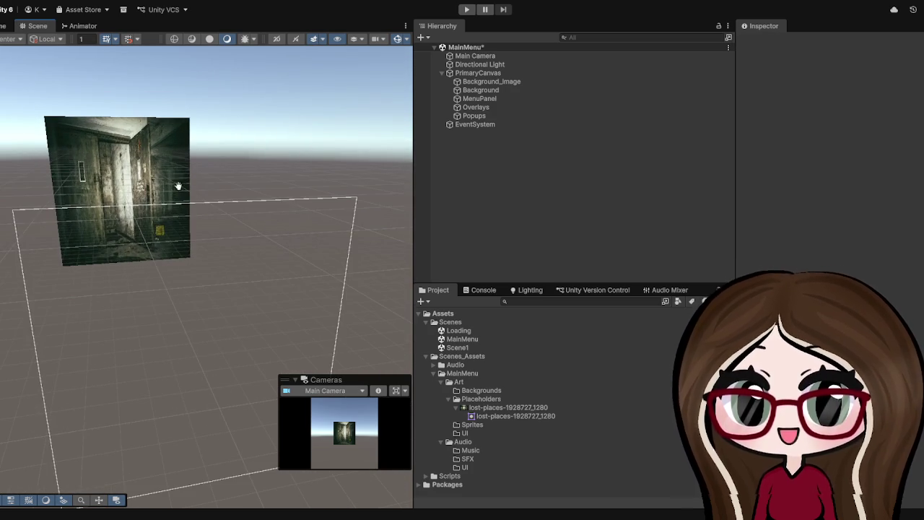
pyautogui.click(467, 9)
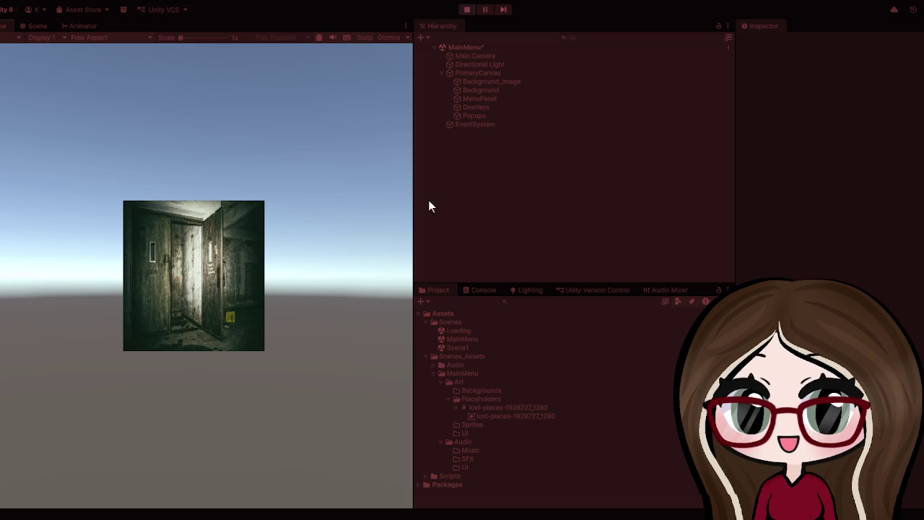
# Stop Play mode and delete Background_Image from PrimaryCanvas.
pyautogui.moveTo(413, 202)
pyautogui.mouseDown()
pyautogui.moveTo(888, 260)
pyautogui.moveTo(258, 262)
pyautogui.moveTo(885, 262)
pyautogui.moveTo(206, 282)
pyautogui.moveTo(885, 283)
pyautogui.moveTo(503, 375)
pyautogui.moveTo(743, 223)
pyautogui.moveTo(333, 269)
pyautogui.moveTo(305, 260)
pyautogui.moveTo(298, 239)
pyautogui.mouseUp()
pyautogui.click(472, 12)
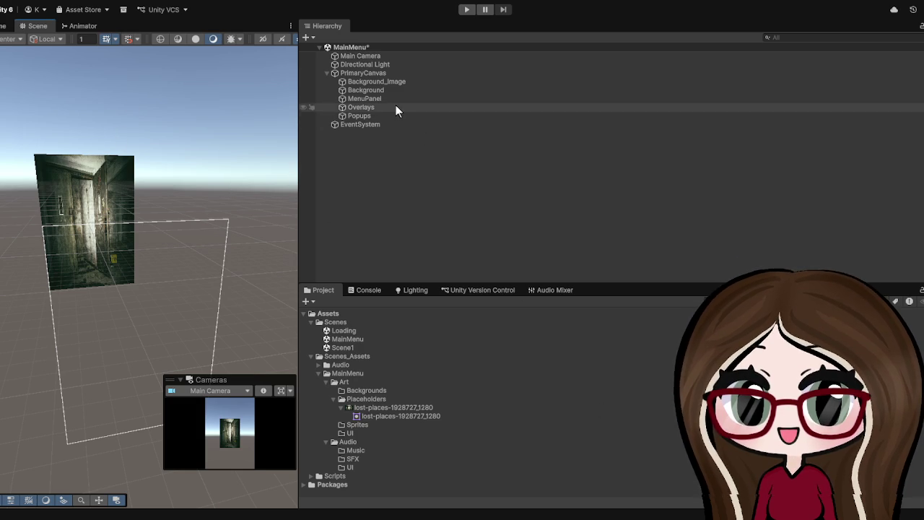
pyautogui.click(391, 84)
pyautogui.press('Delete')
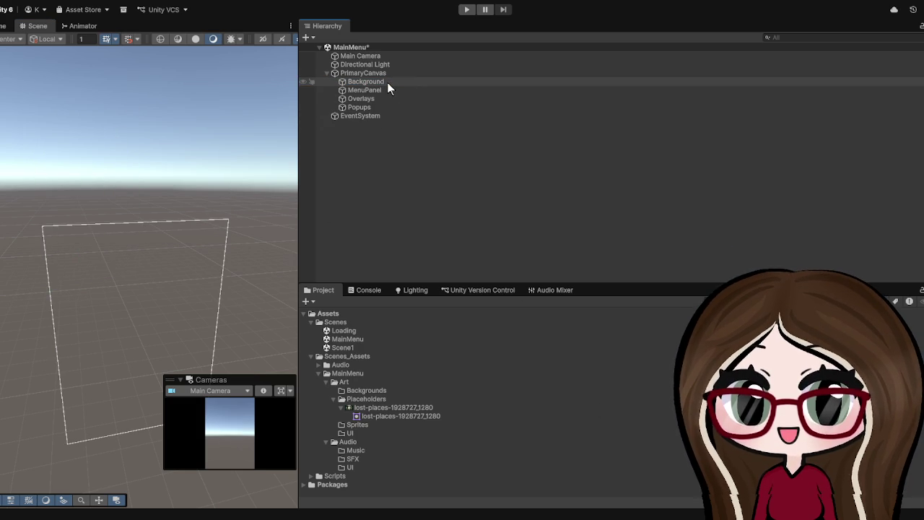
# Clear the selection and save the MainMenu scene.
pyautogui.click(387, 82)
pyautogui.click(372, 170)
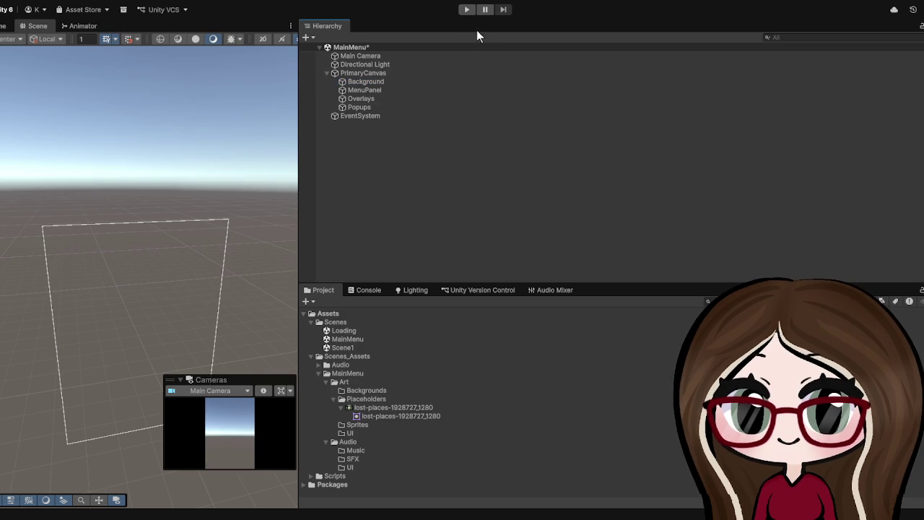
pyautogui.hotkey('ctrl', 's')
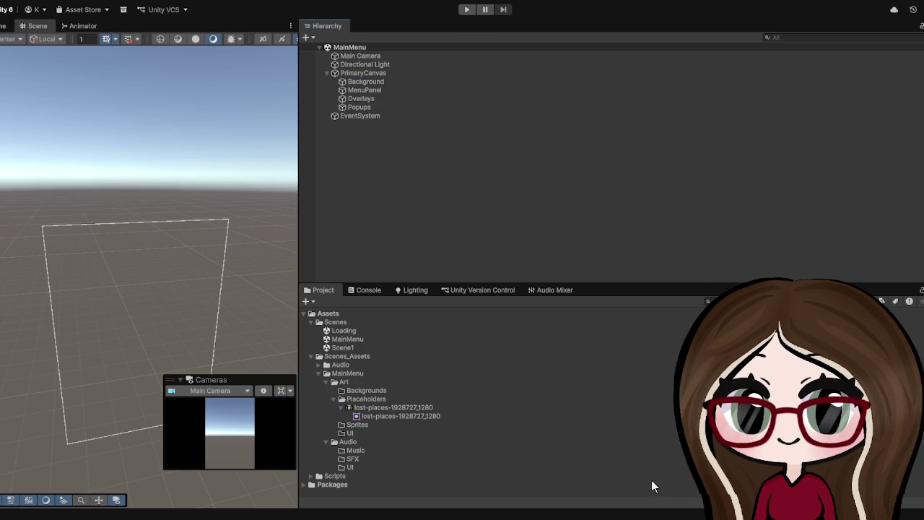